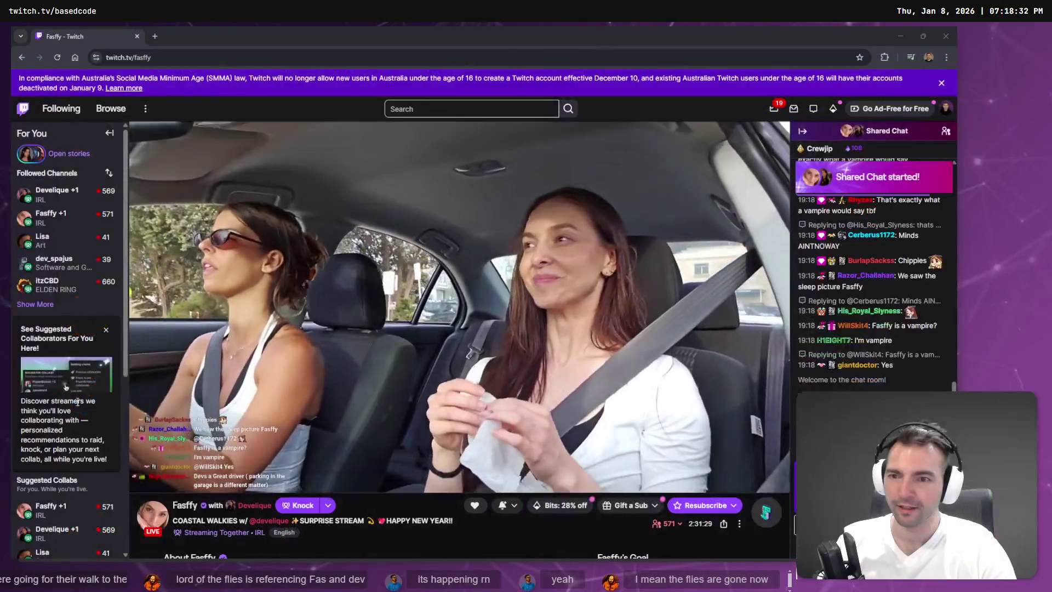
- Unmute the Twitch stream and raise its volume, then return to the Godot editor
{"action": "left_click_drag", "start_coordinate": [168, 481], "coordinate": [202, 481]}
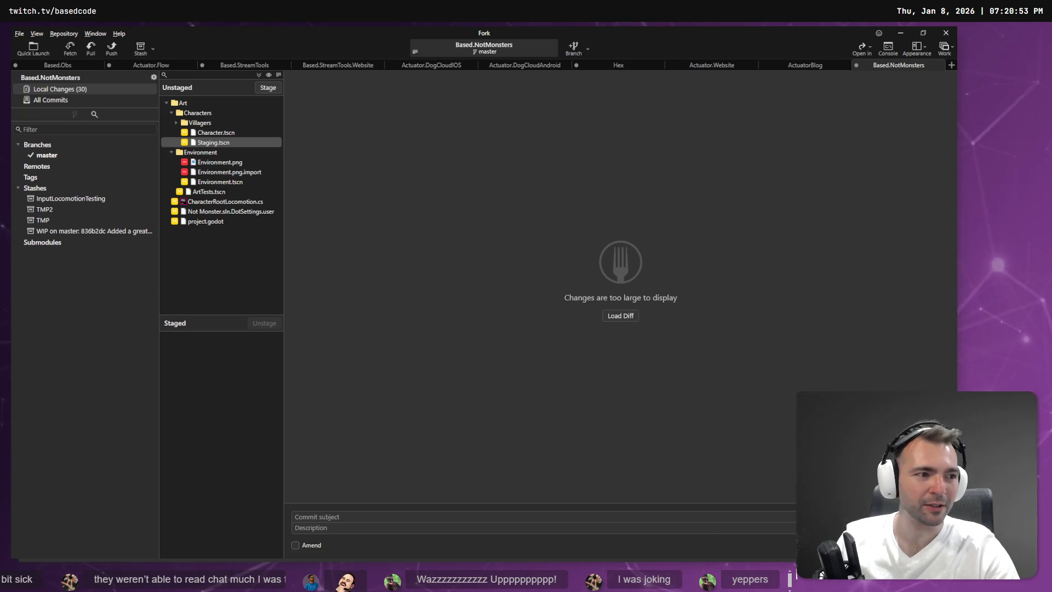
{"action": "key", "text": "alt+Tab"}
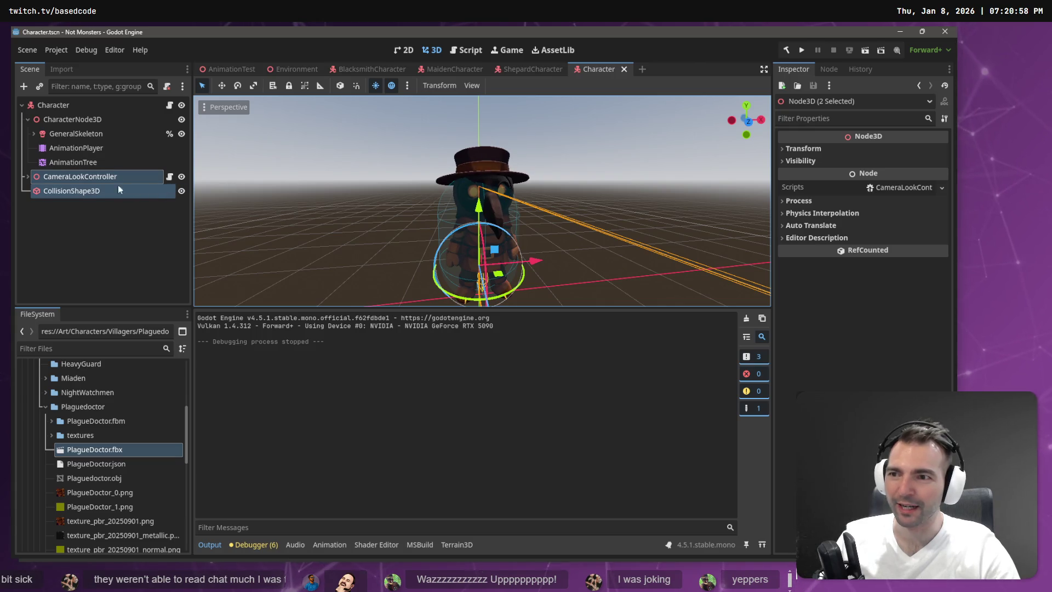
- Rename the Character root node to PlagueDoctorCharacter
{"action": "left_click", "coordinate": [54, 105]}
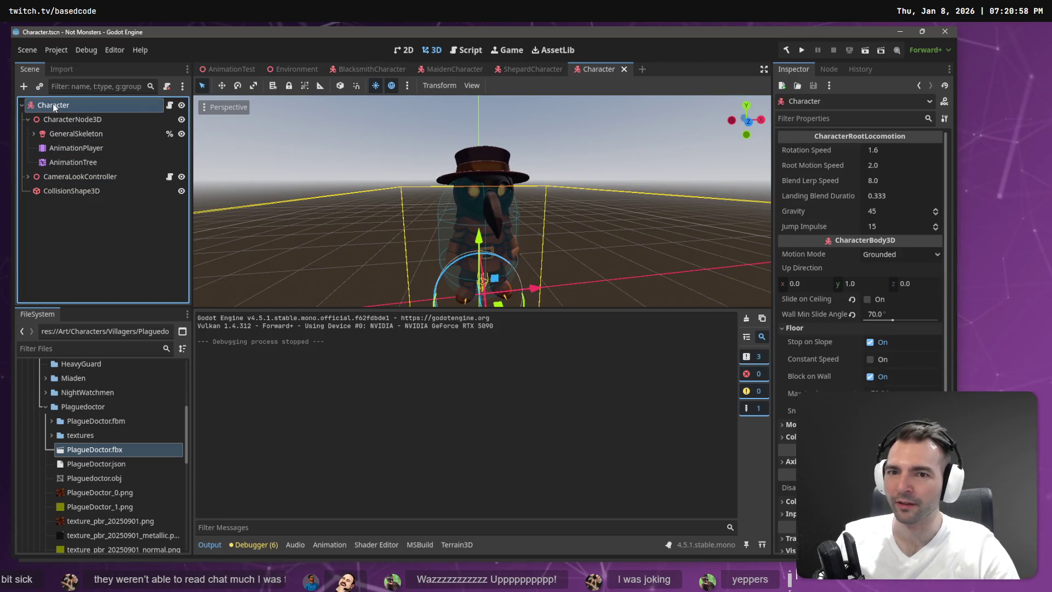
{"action": "left_click", "coordinate": [54, 104]}
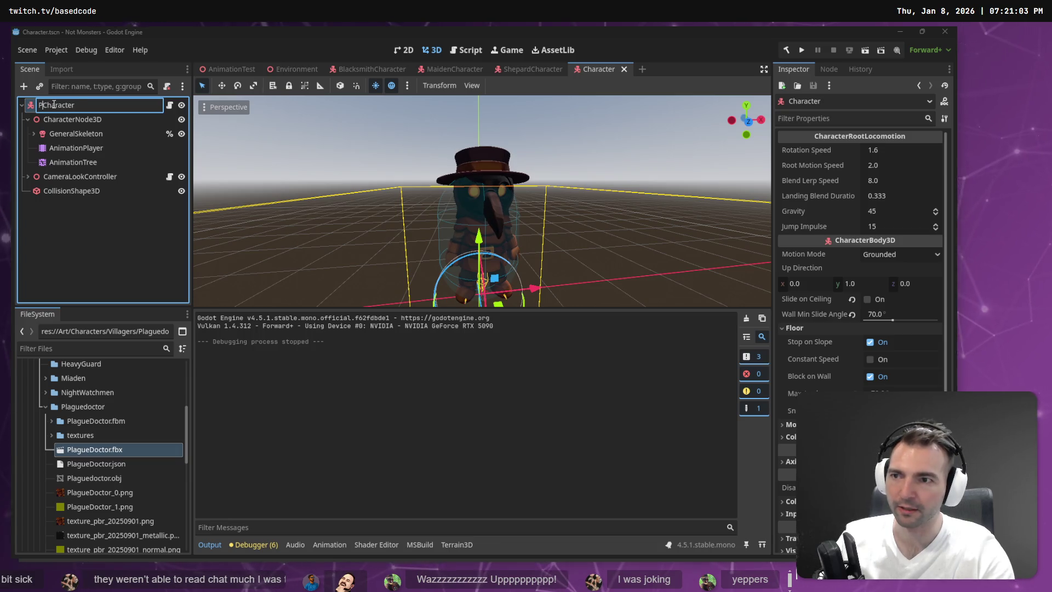
{"action": "type", "text": "laguedoctor"}
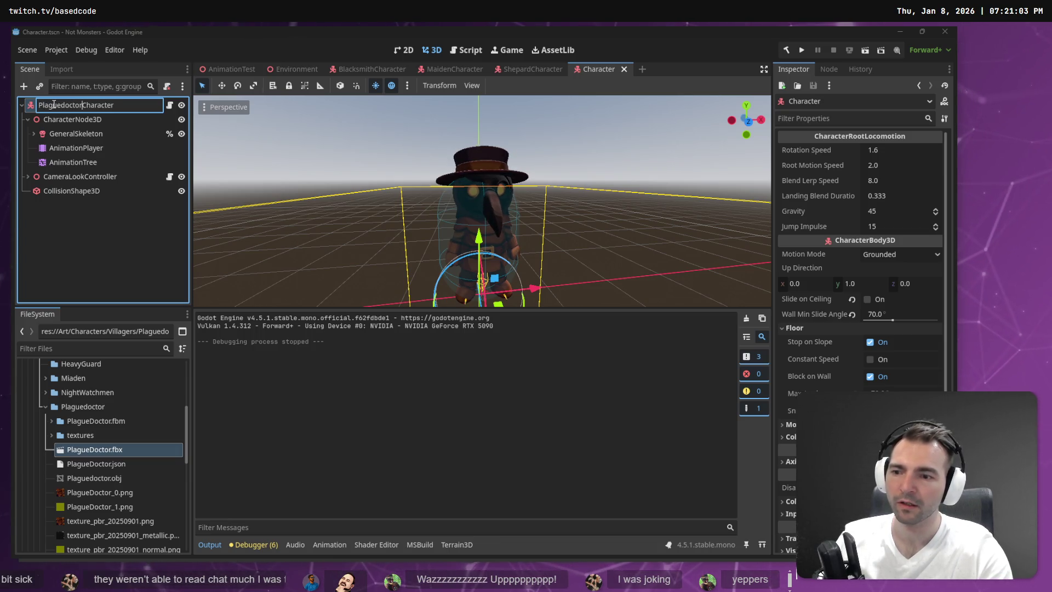
{"action": "key", "text": "BackSpace"}
{"action": "key", "text": "BackSpace"}
{"action": "key", "text": "BackSpace"}
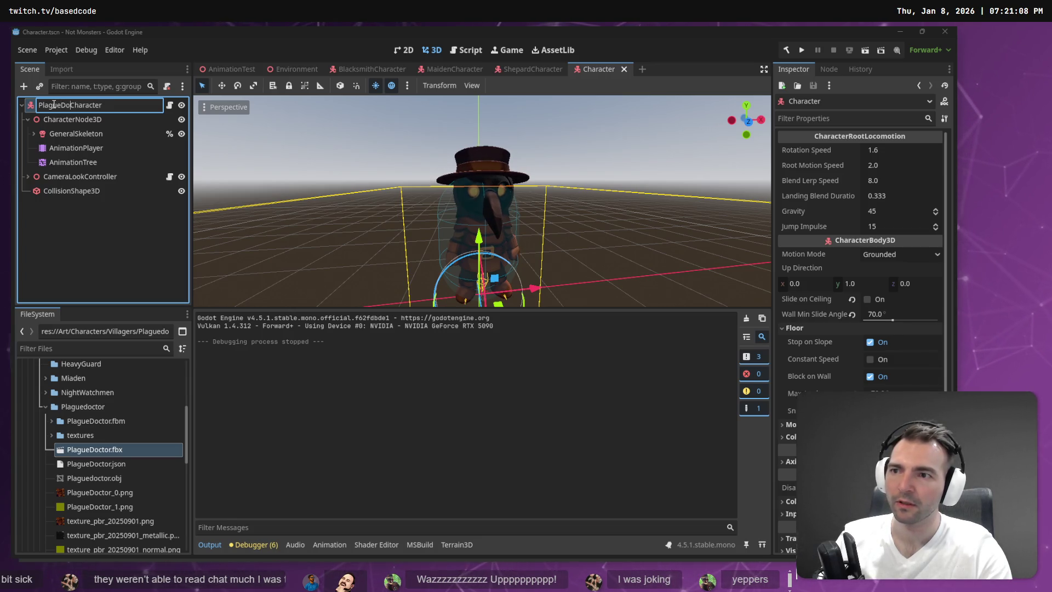
{"action": "type", "text": "ctor"}
{"action": "key", "text": "Return"}
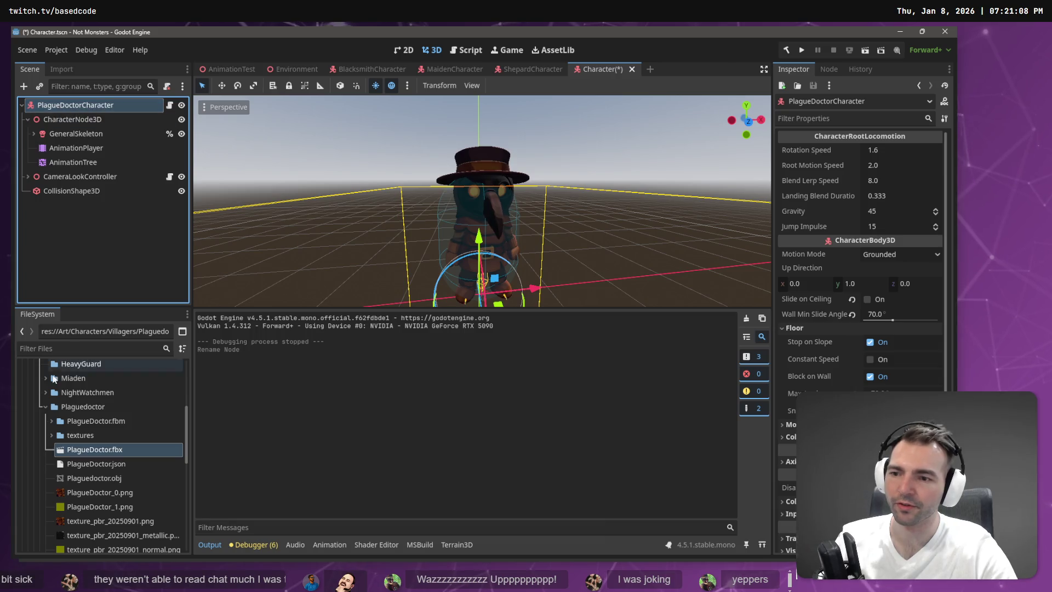
- Rename the Plaguedoctor folder to PlagueDoctor in the FileSystem dock
{"action": "left_click", "coordinate": [85, 407]}
{"action": "key", "text": "F2"}
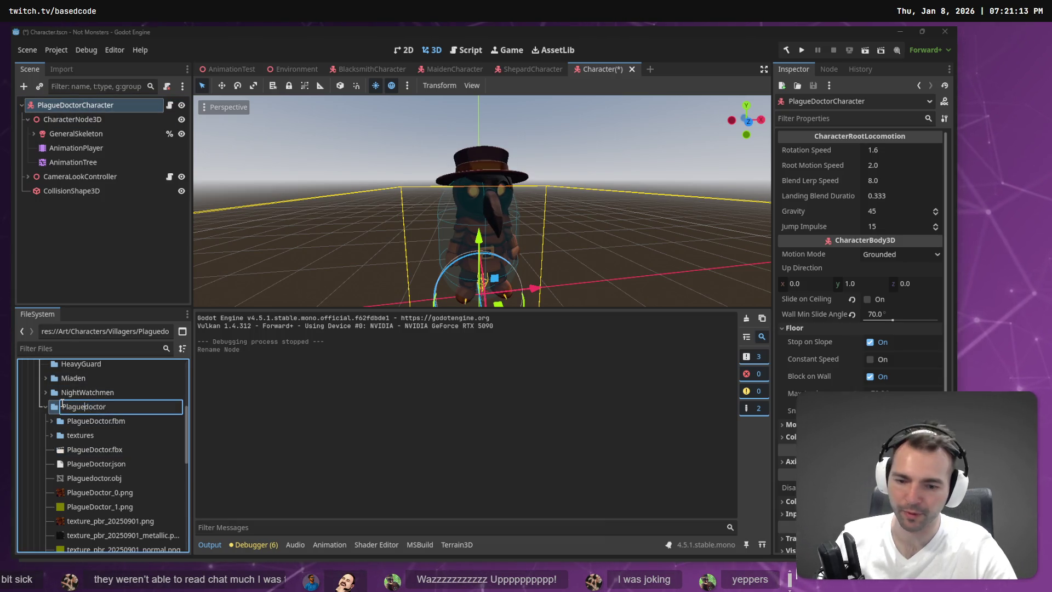
{"action": "key", "text": "Return"}
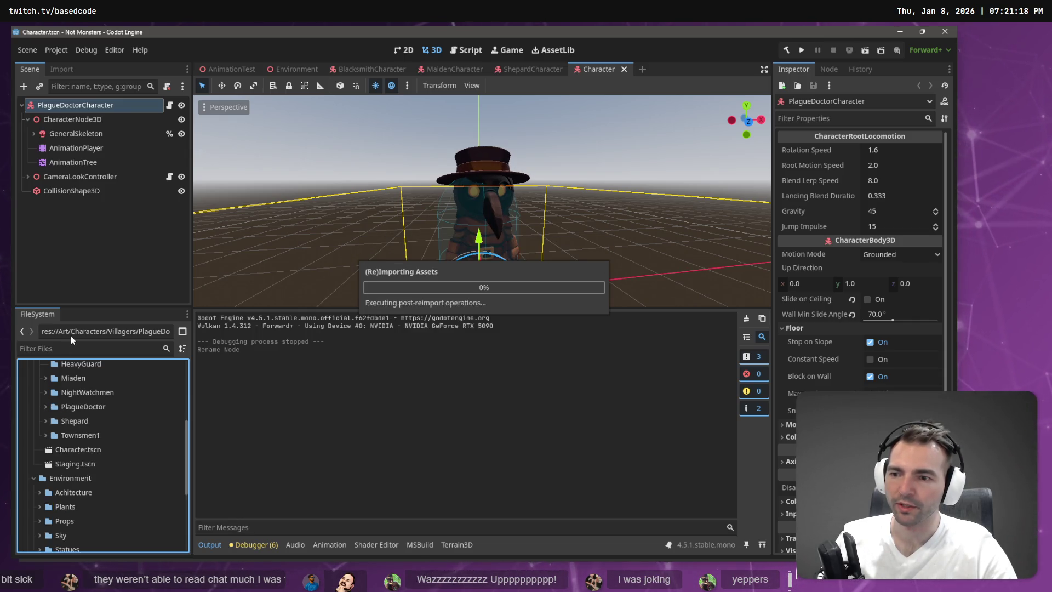
{"action": "left_click", "coordinate": [66, 405]}
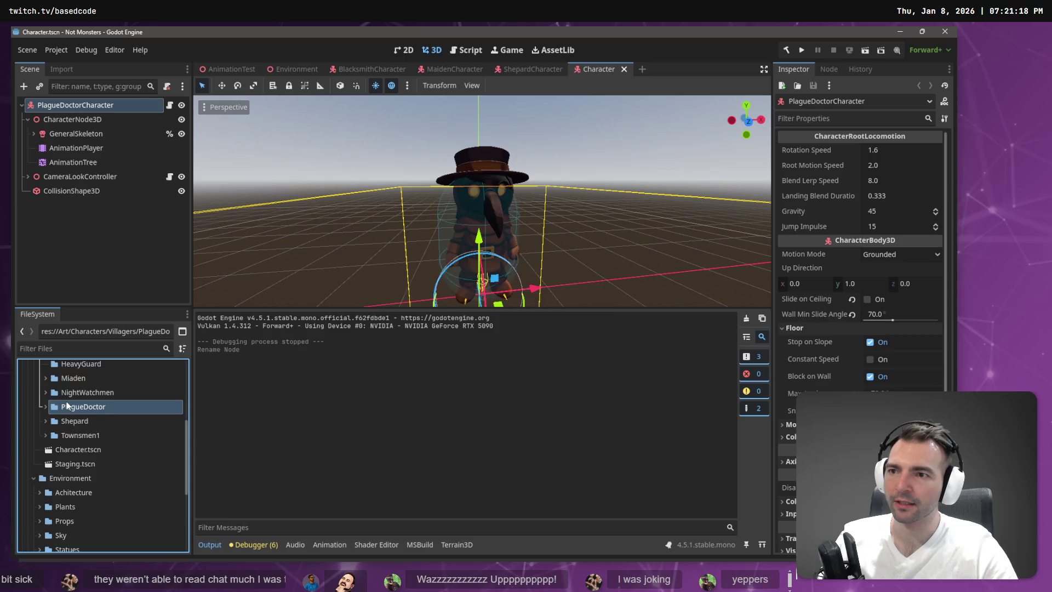
{"action": "left_click", "coordinate": [31, 51]}
- Use Save Scene As to store the scene as PlagueDoctorCharacter.tscn under Villagers/PlagueDoctor
{"action": "left_click", "coordinate": [54, 152]}
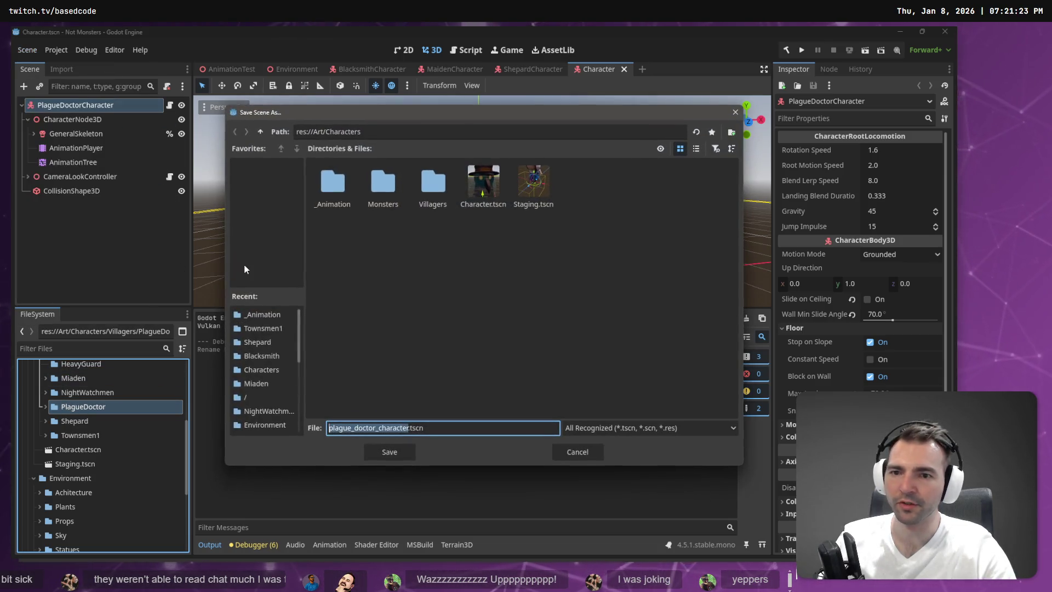
{"action": "double_click", "coordinate": [421, 188]}
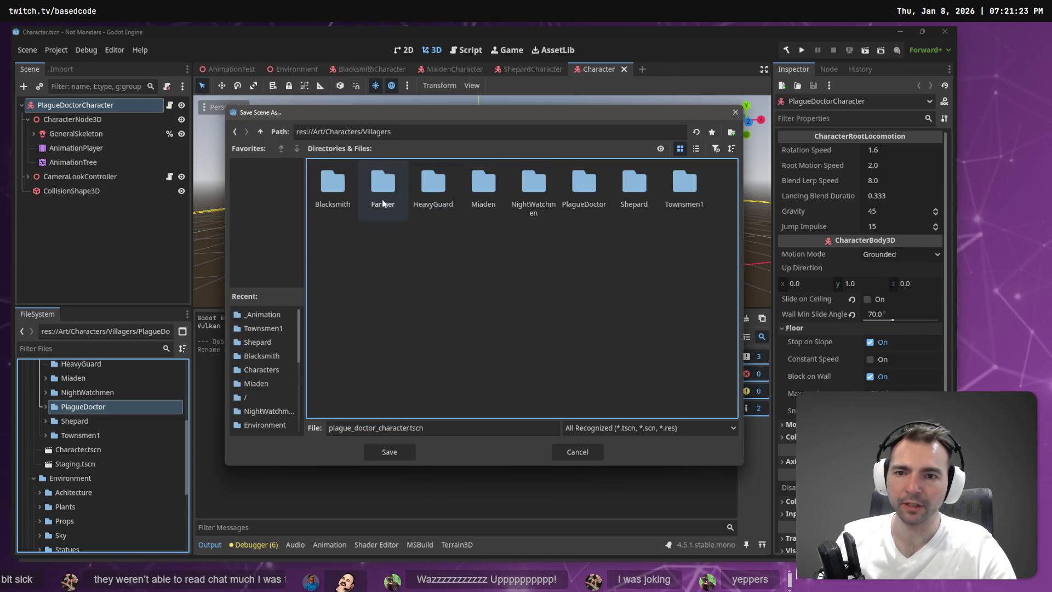
{"action": "double_click", "coordinate": [597, 186]}
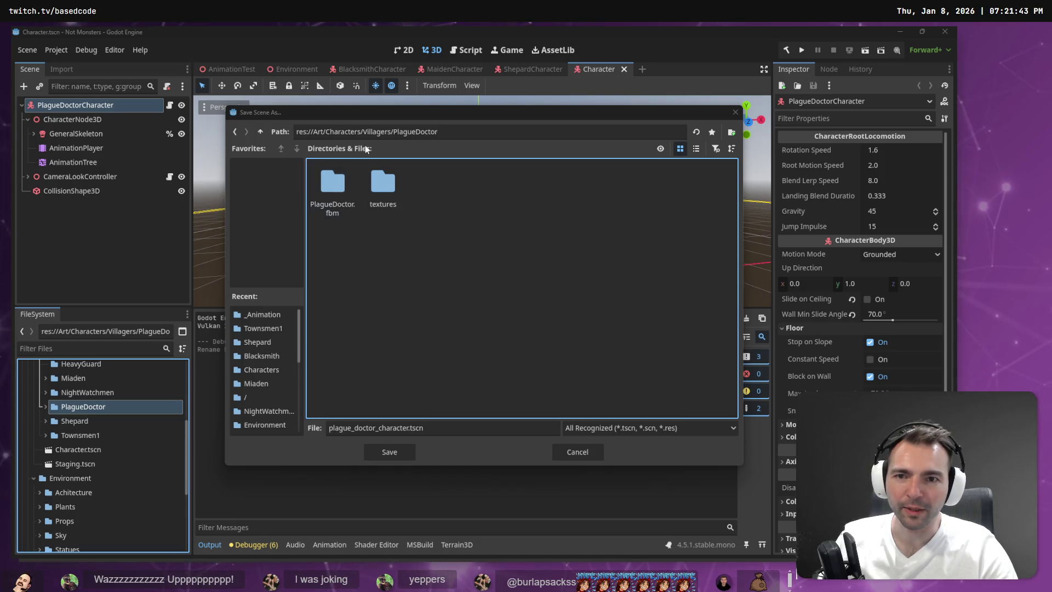
{"action": "left_click", "coordinate": [451, 427]}
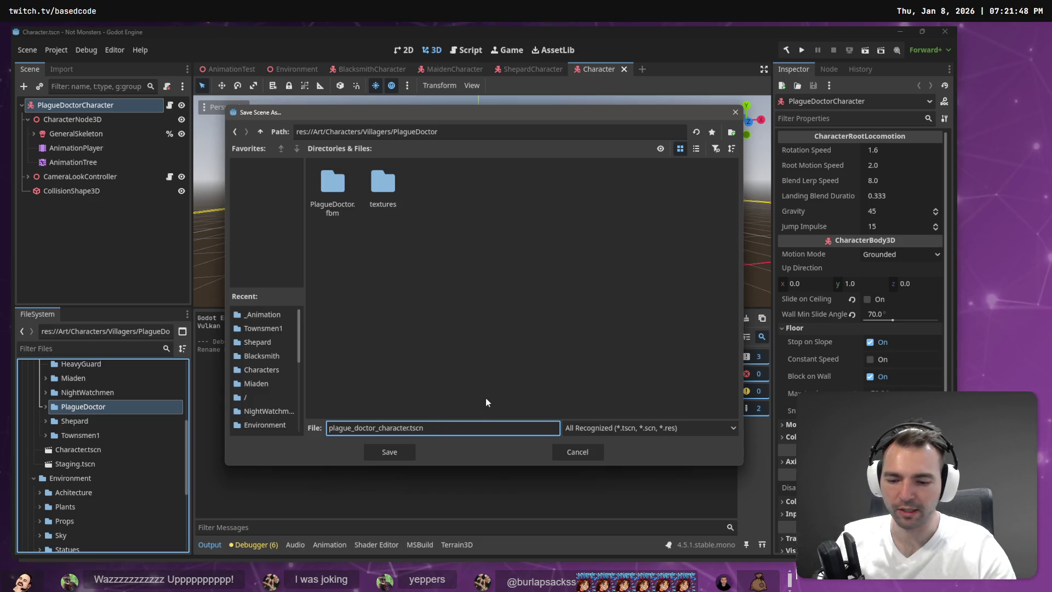
{"action": "key", "text": "ctrl+a"}
{"action": "type", "text": "PlagueDoctorCharac"}
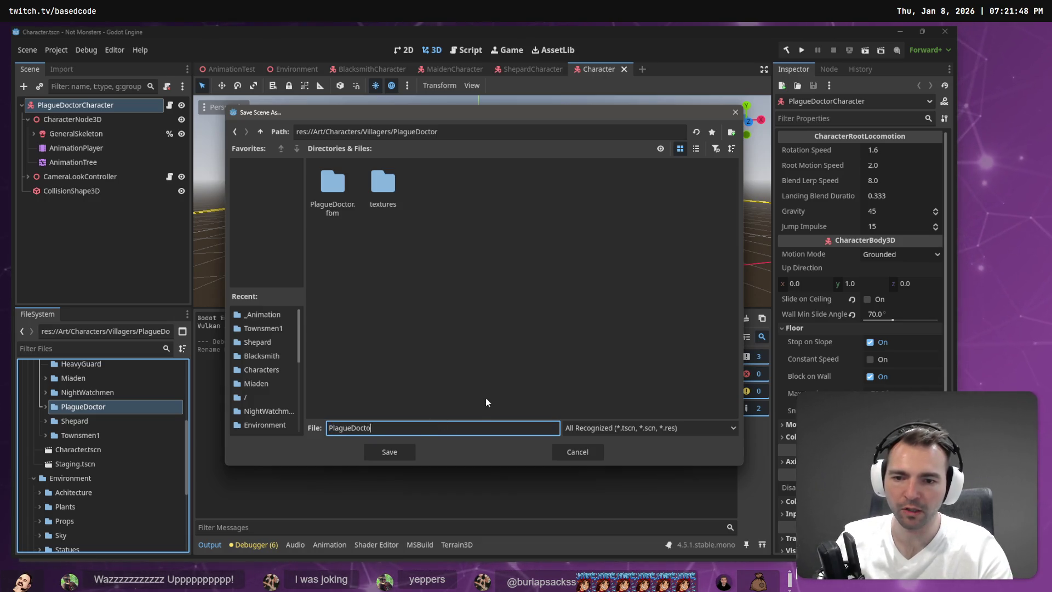
{"action": "type", "text": "ter"}
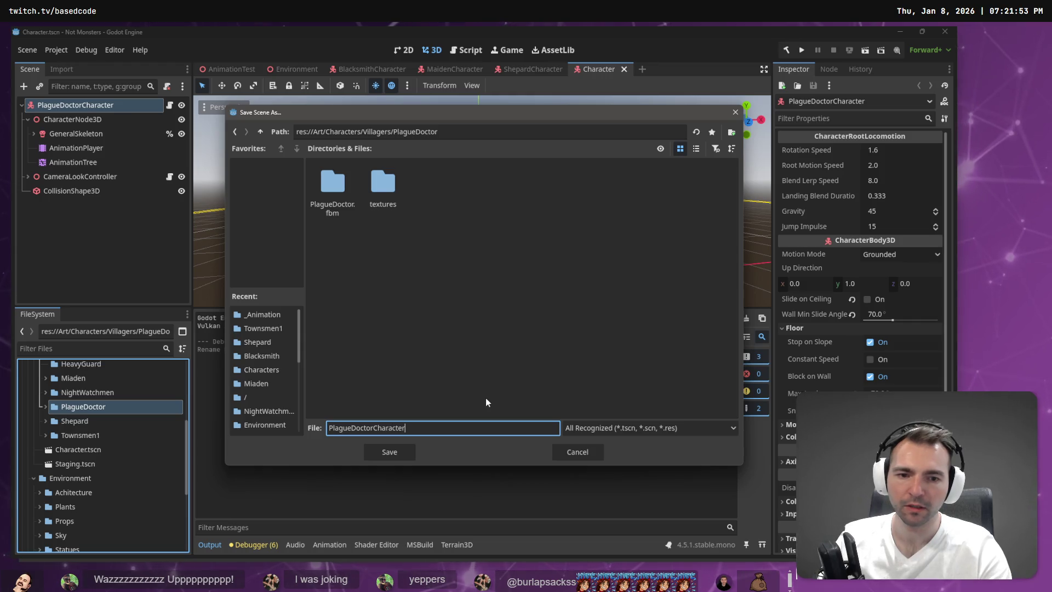
{"action": "key", "text": "Return"}
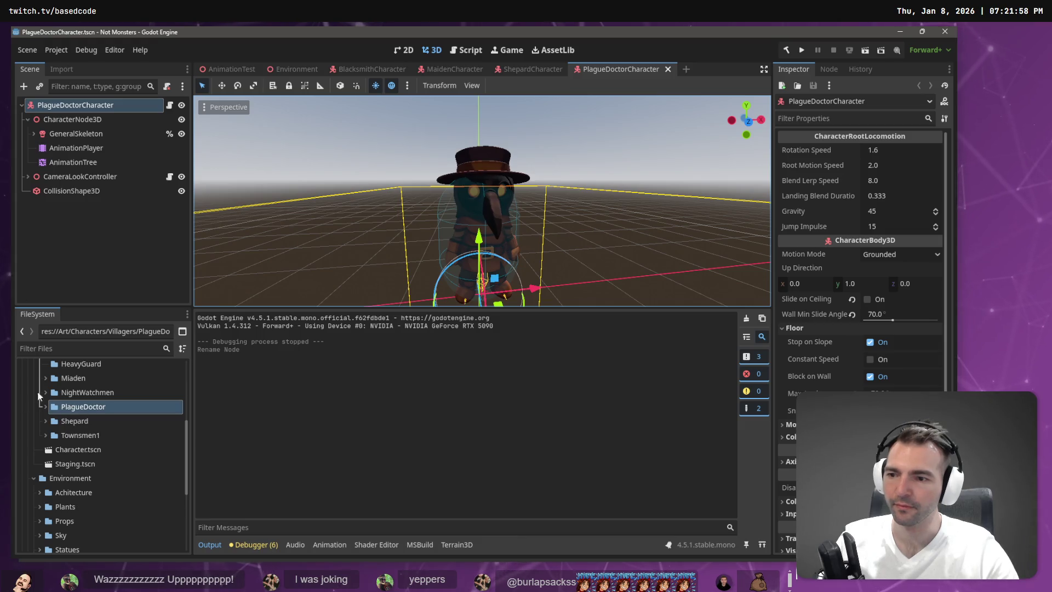
- Expand the PlagueDoctor folder, then run the Environment scene with F5 and stop it
{"action": "left_click", "coordinate": [45, 406]}
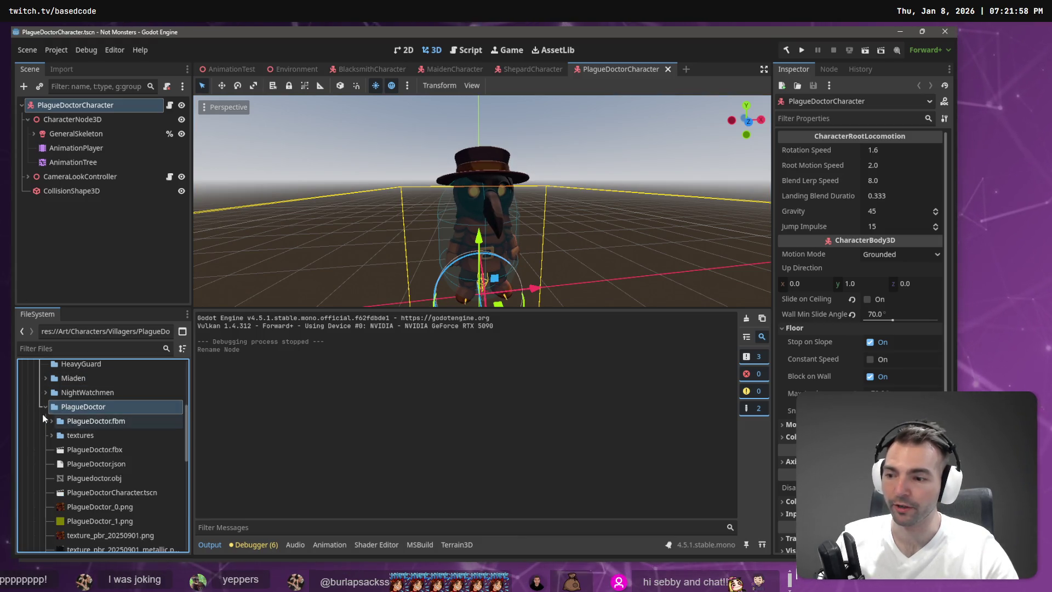
{"action": "left_click", "coordinate": [284, 68]}
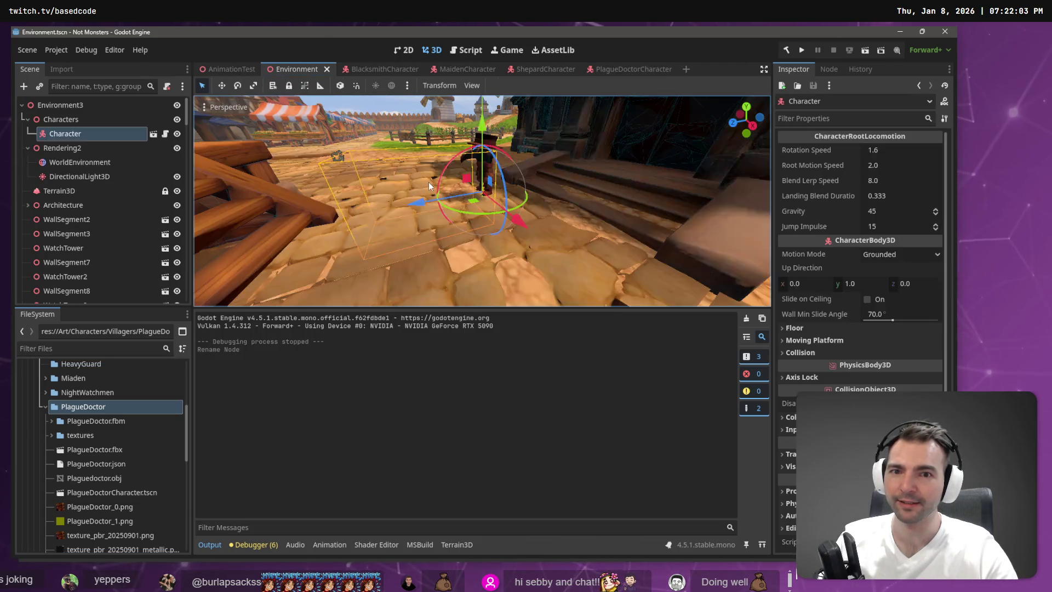
{"action": "key", "text": "F5"}
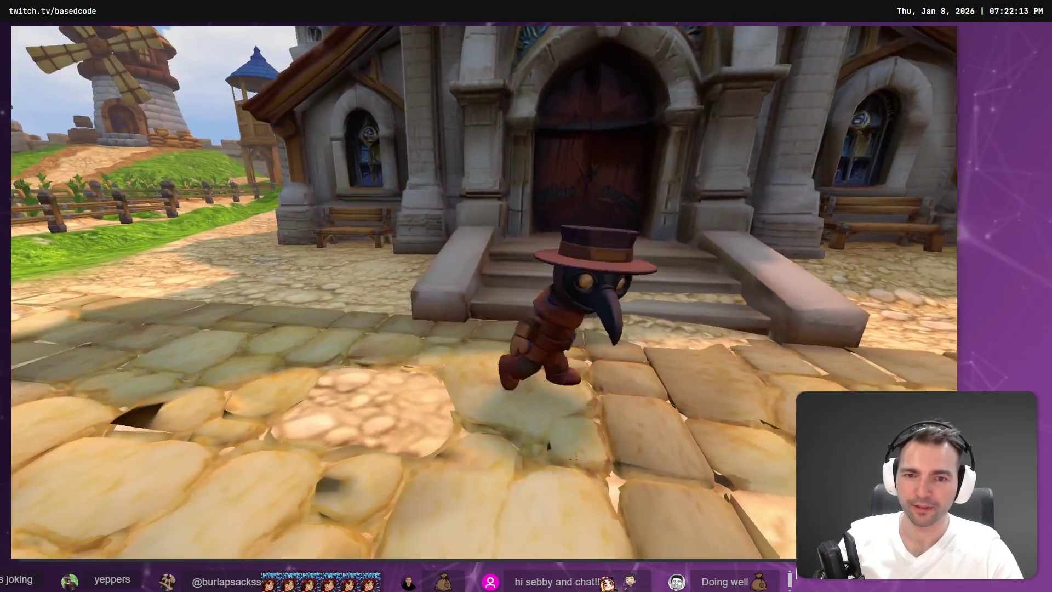
{"action": "key", "text": "Escape"}
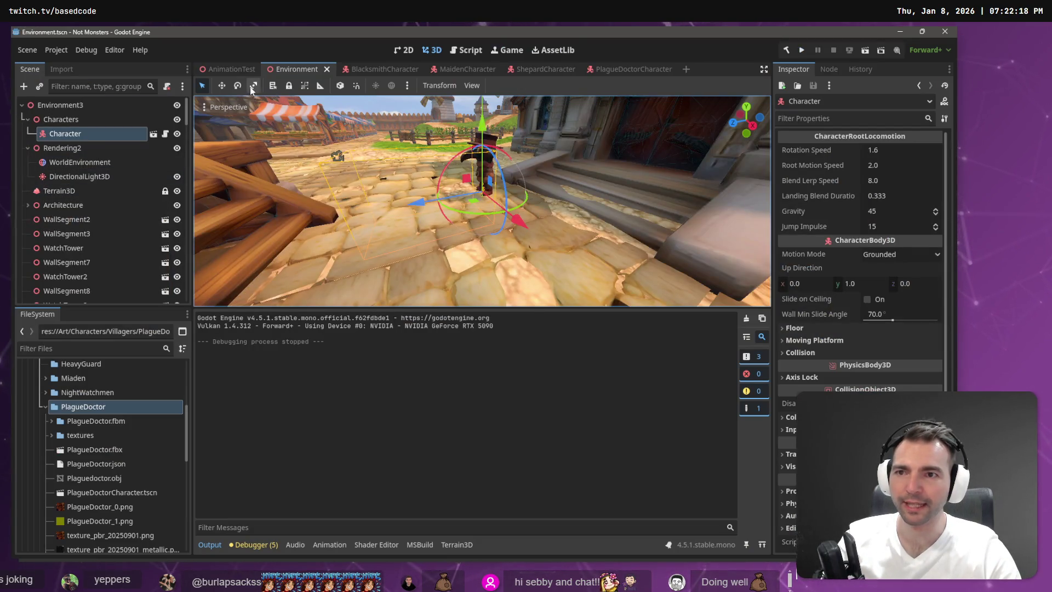
- Check the PlagueDoctorCharacter scene, then run the Environment scene again and stop it with F8
{"action": "left_click", "coordinate": [618, 68]}
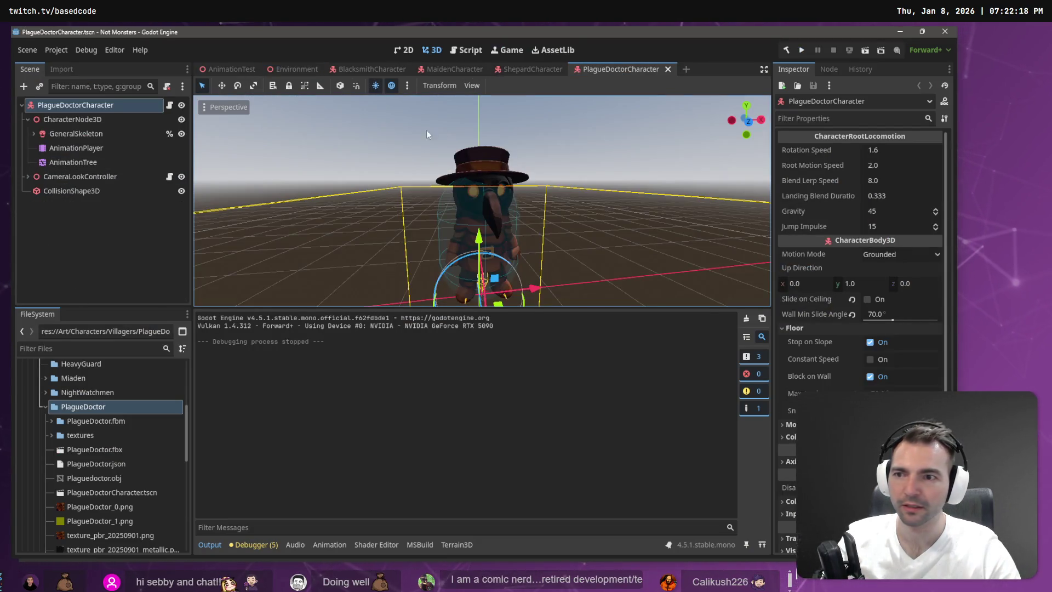
{"action": "left_click", "coordinate": [153, 222]}
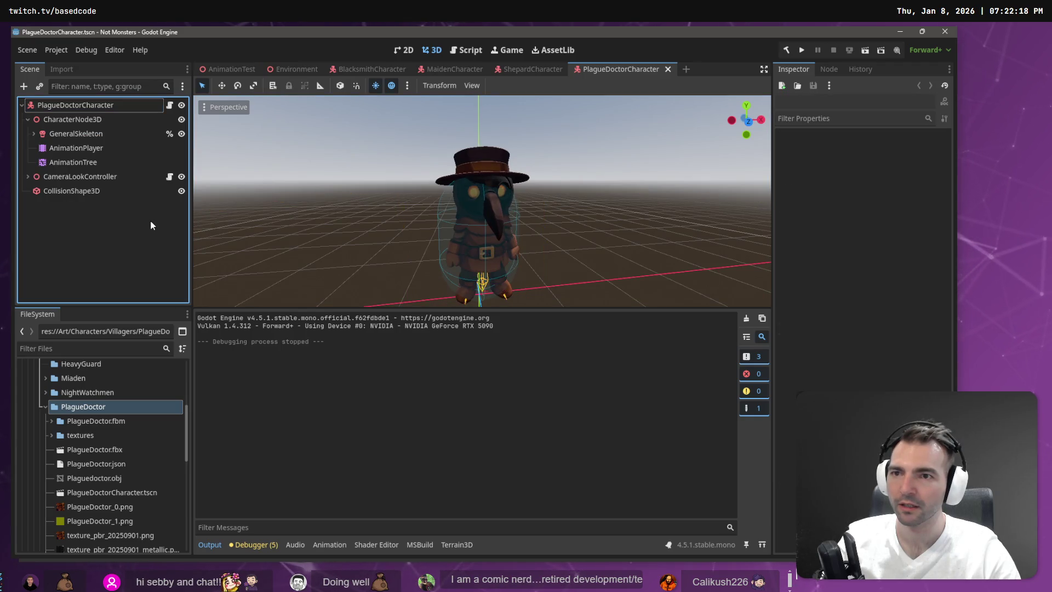
{"action": "left_click", "coordinate": [293, 70]}
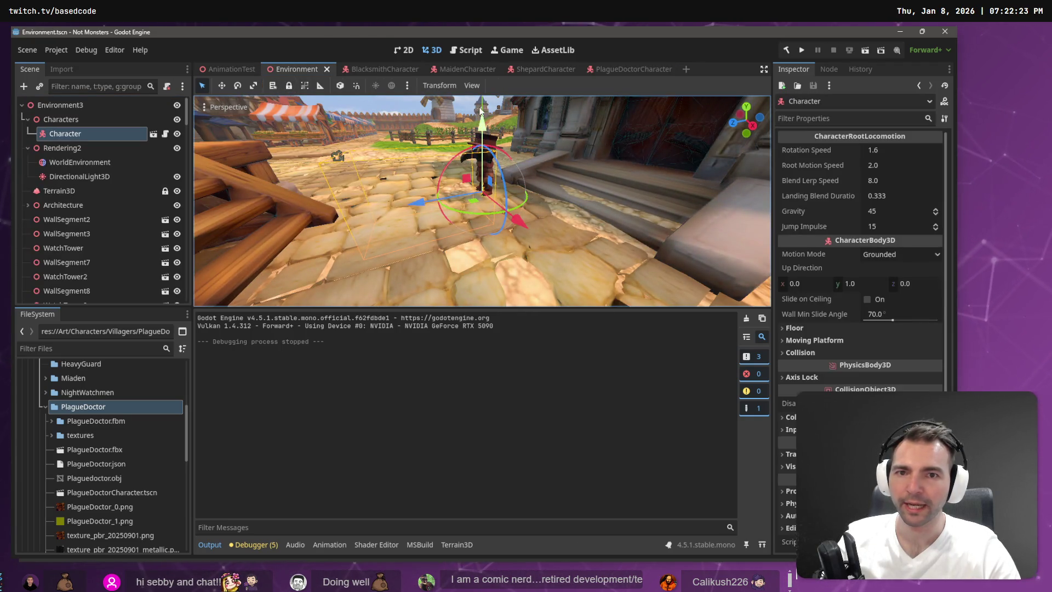
{"action": "key", "text": "F5"}
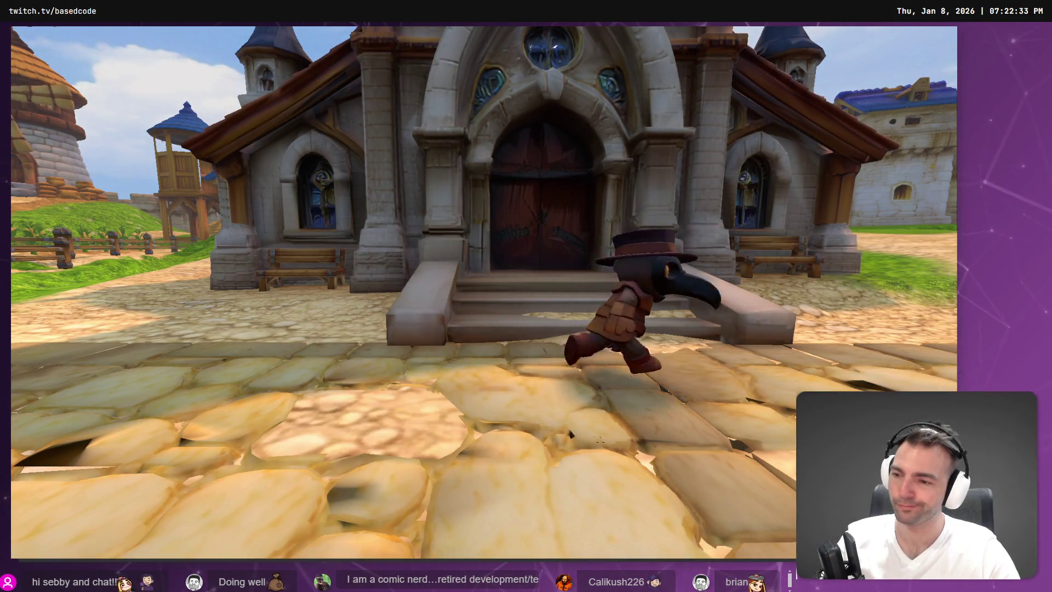
{"action": "key", "text": "F8"}
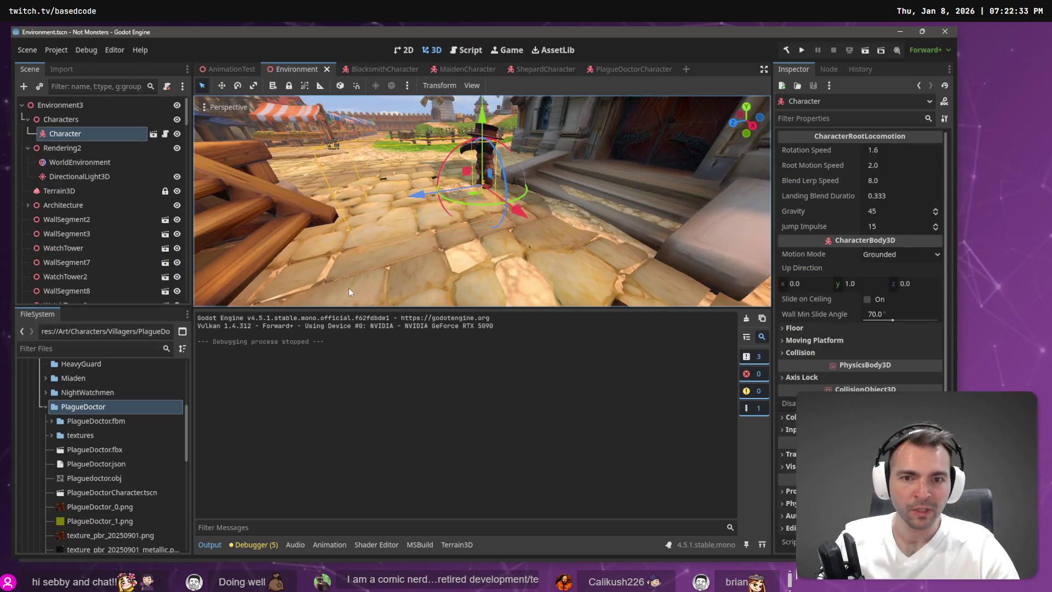
- Look at the boot splash options in Project Settings, then close the dialog
{"action": "left_click", "coordinate": [61, 50]}
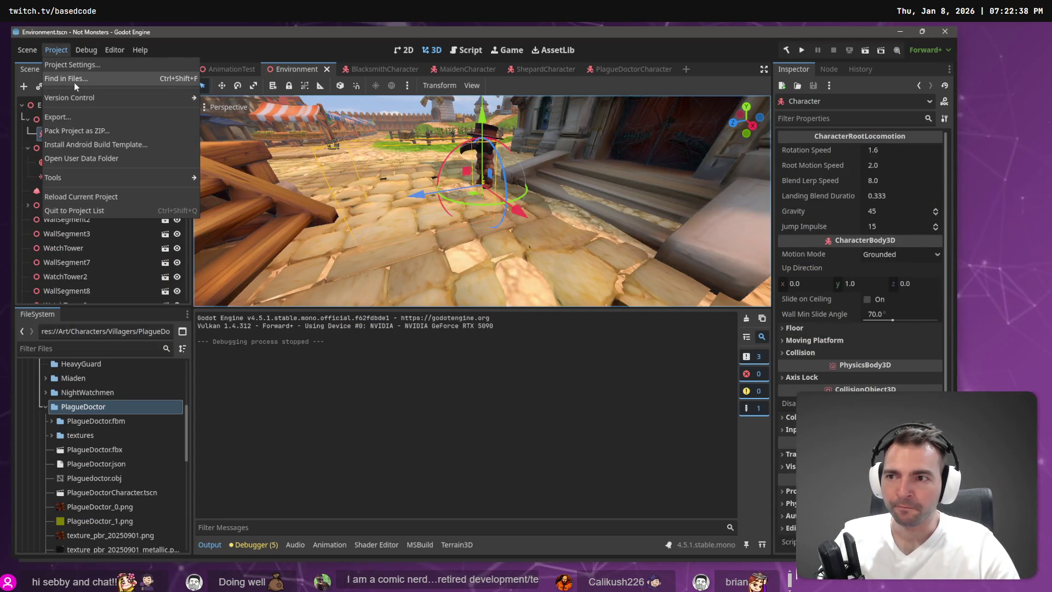
{"action": "left_click", "coordinate": [74, 79]}
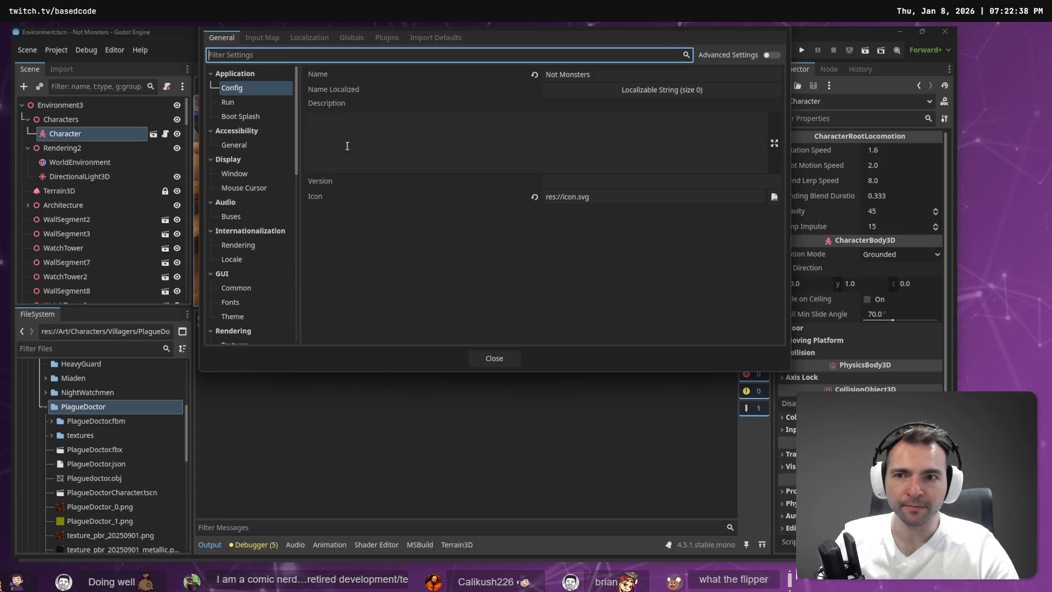
{"action": "left_click", "coordinate": [258, 116]}
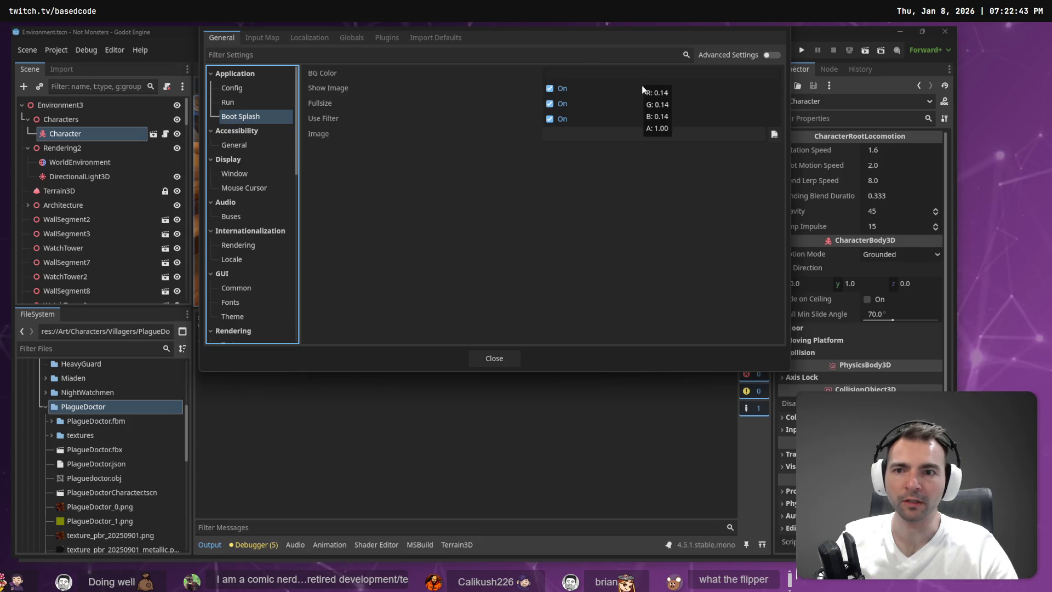
{"action": "key", "text": "Escape"}
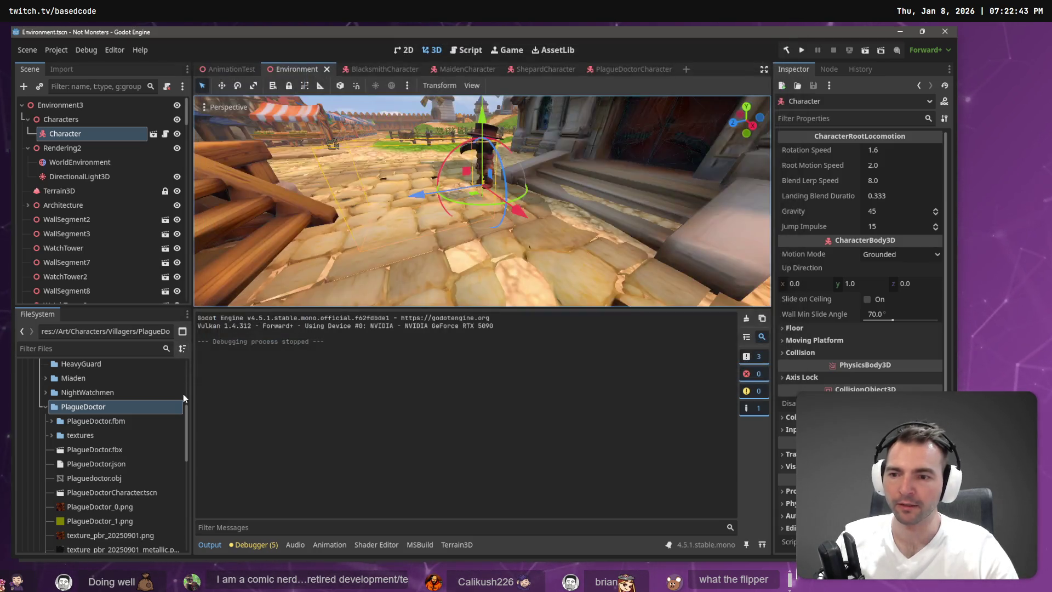
- Collapse the PlagueDoctor and Art folders in the FileSystem dock
{"action": "left_click", "coordinate": [48, 407]}
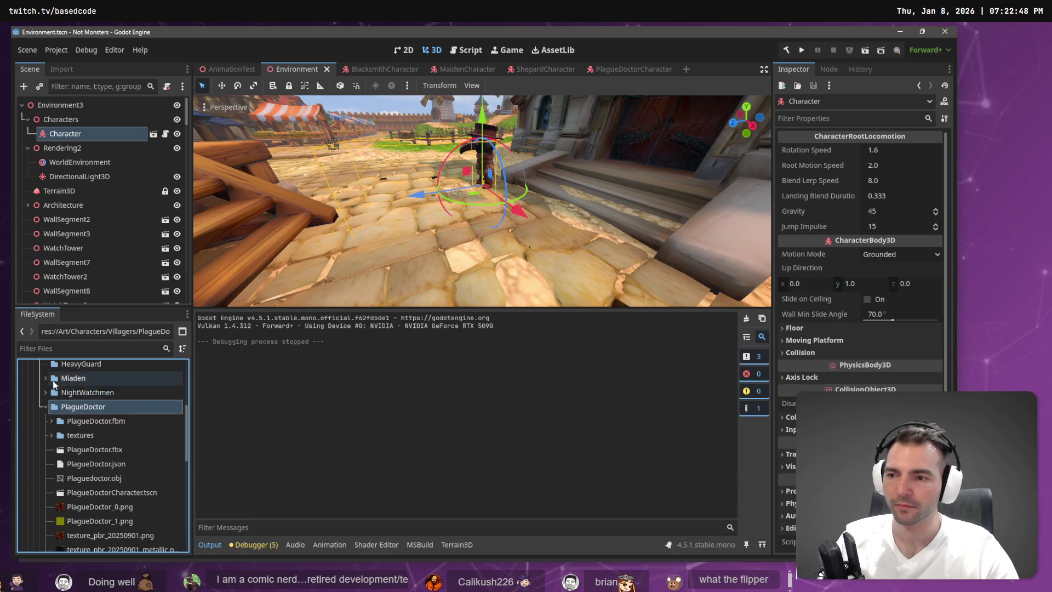
{"action": "scroll", "coordinate": [33, 407], "scroll_direction": "up", "scroll_amount": 5}
{"action": "left_click", "coordinate": [28, 408]}
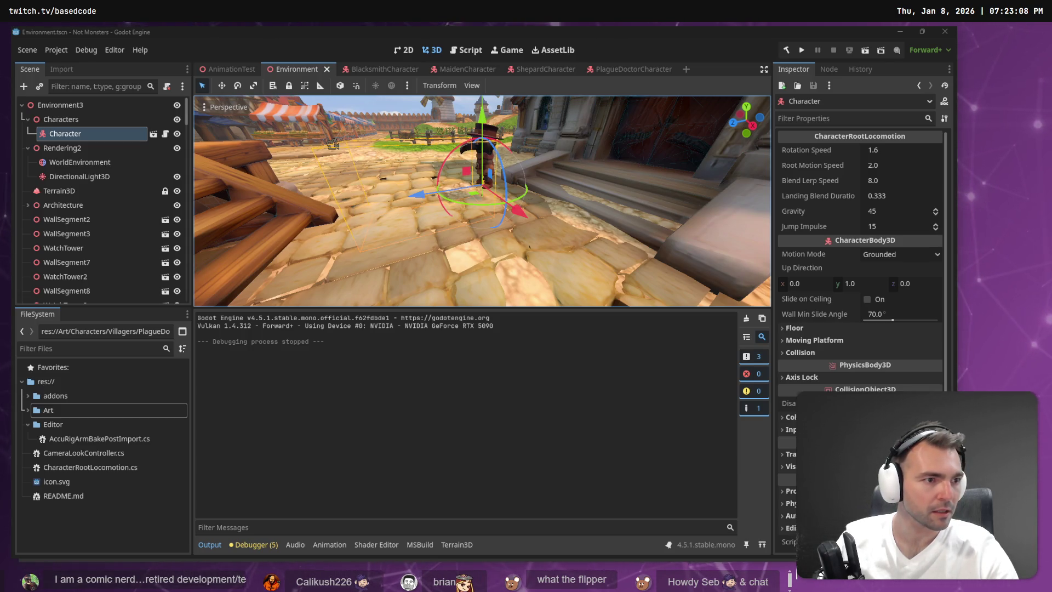
- Cycle through the open windows, then bring up Windows Task View
{"action": "key", "text": "alt+Tab"}
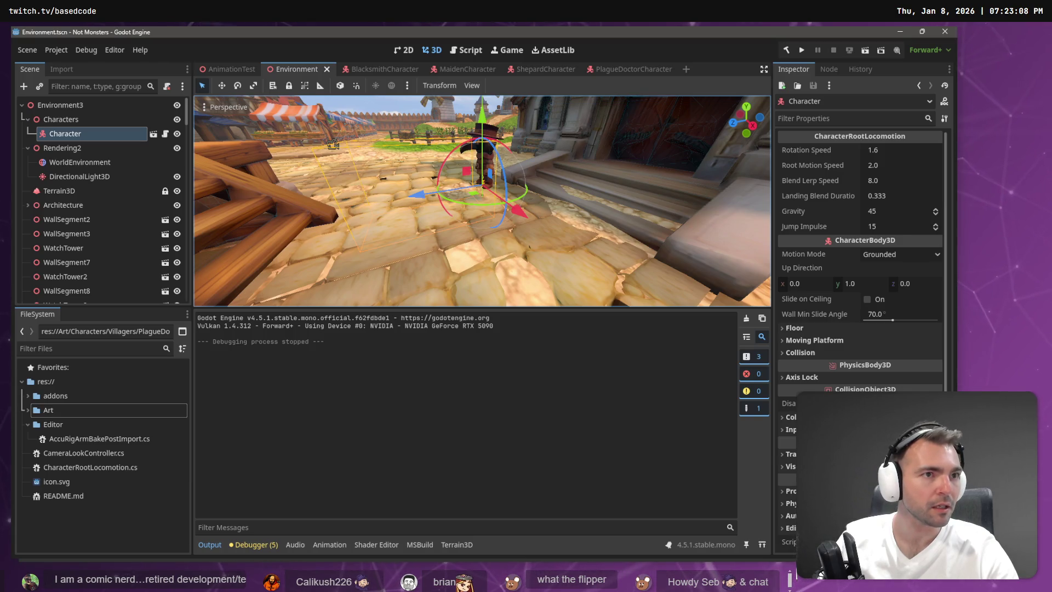
{"action": "key", "text": "alt+Tab"}
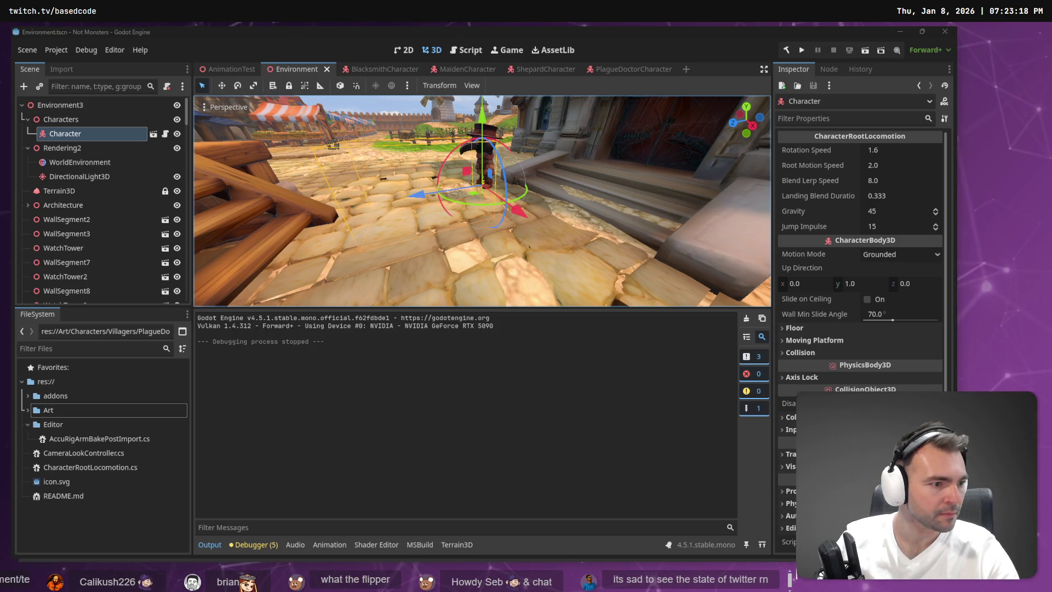
{"action": "key", "text": "alt+Tab"}
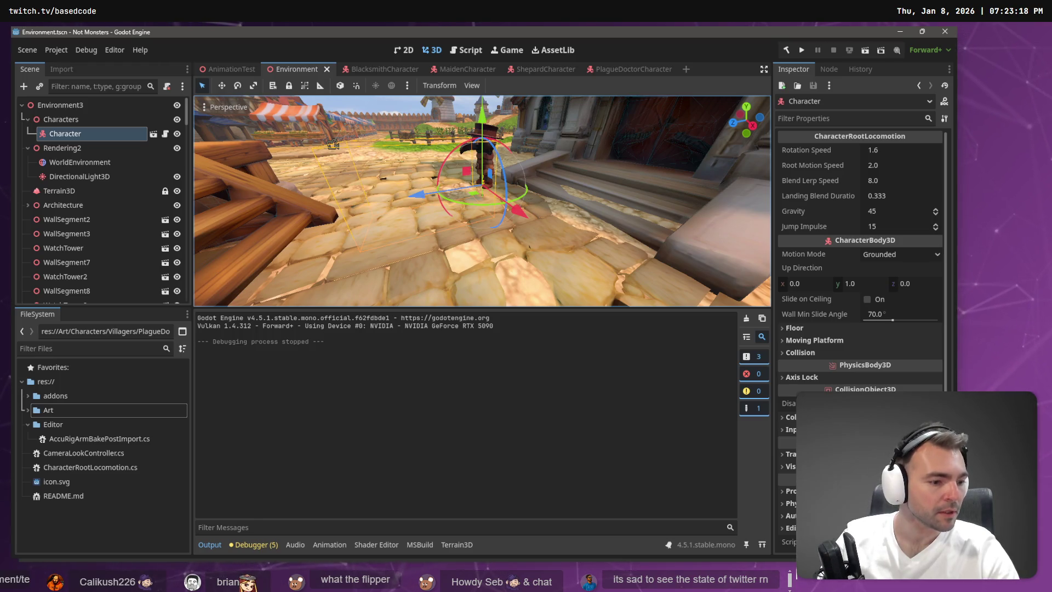
{"action": "key", "text": "alt+Tab"}
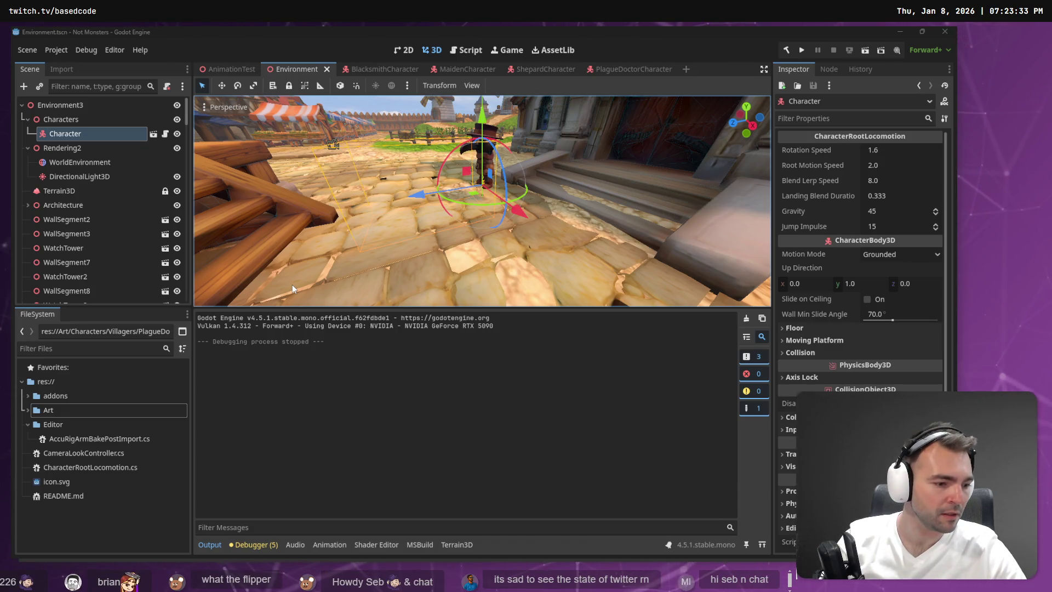
{"action": "key", "text": "super+Tab"}
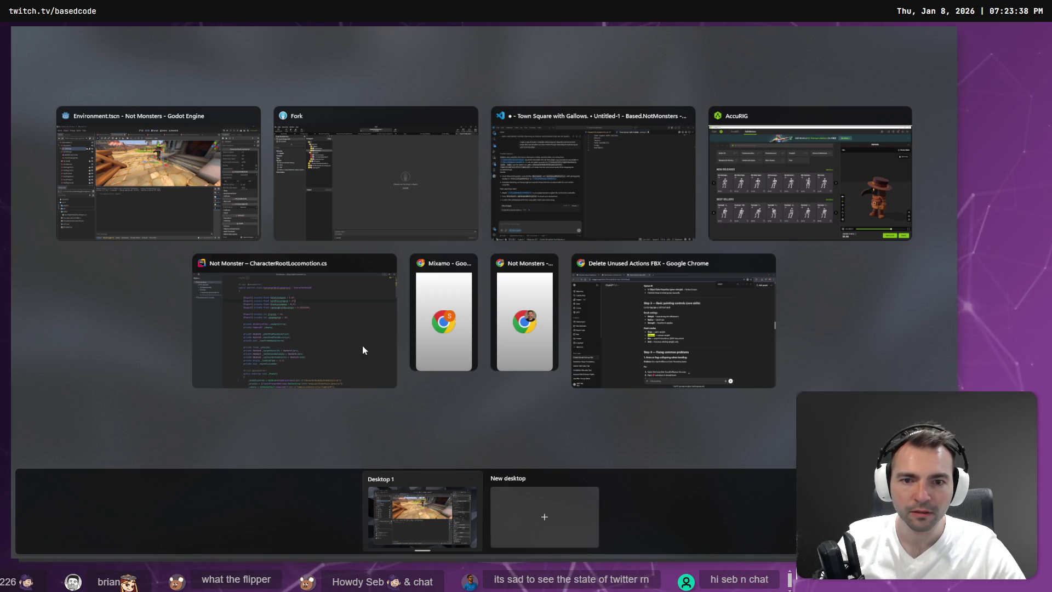
- Close Task View, reopen it with Win+Tab, then dismiss it to return to Godot
{"action": "key", "text": "Escape"}
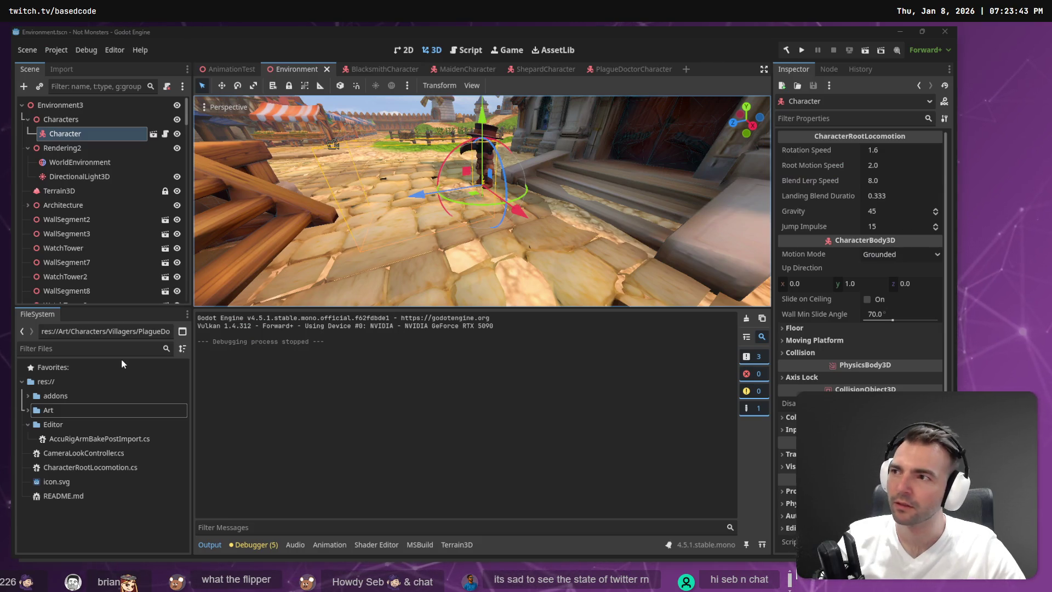
{"action": "key", "text": "super+Tab"}
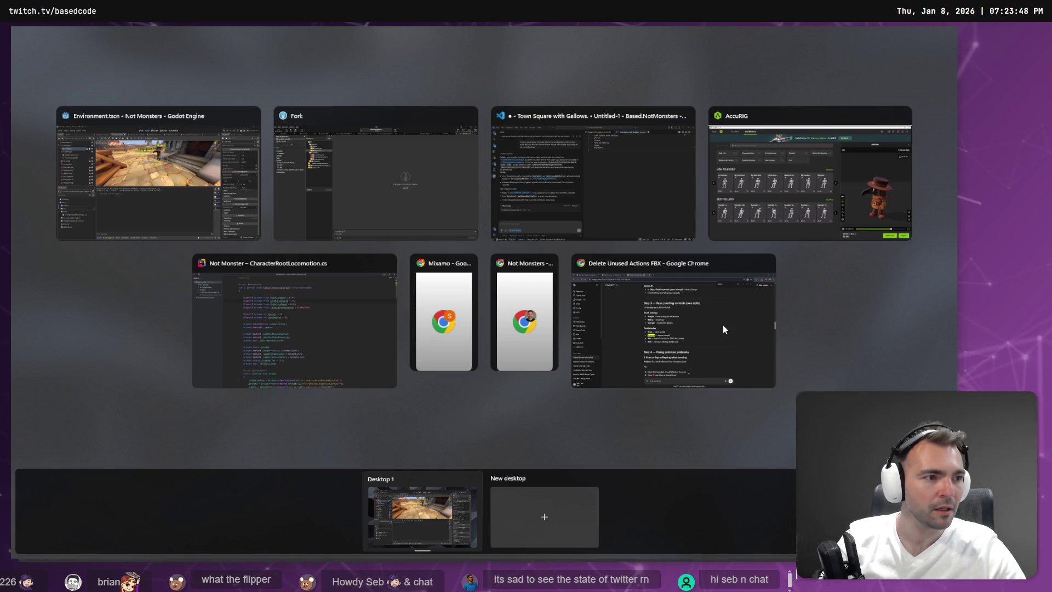
{"action": "key", "text": "Escape"}
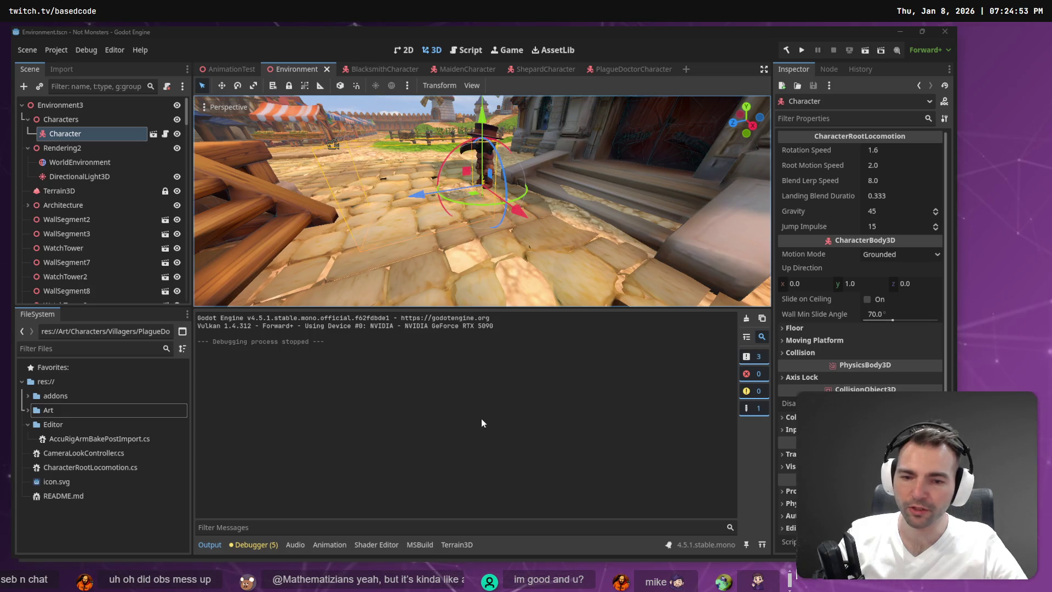
- Check running processes in Task Manager, close it, and switch to the MaidenCharacter scene tab
{"action": "key", "text": "ctrl+shift+Escape"}
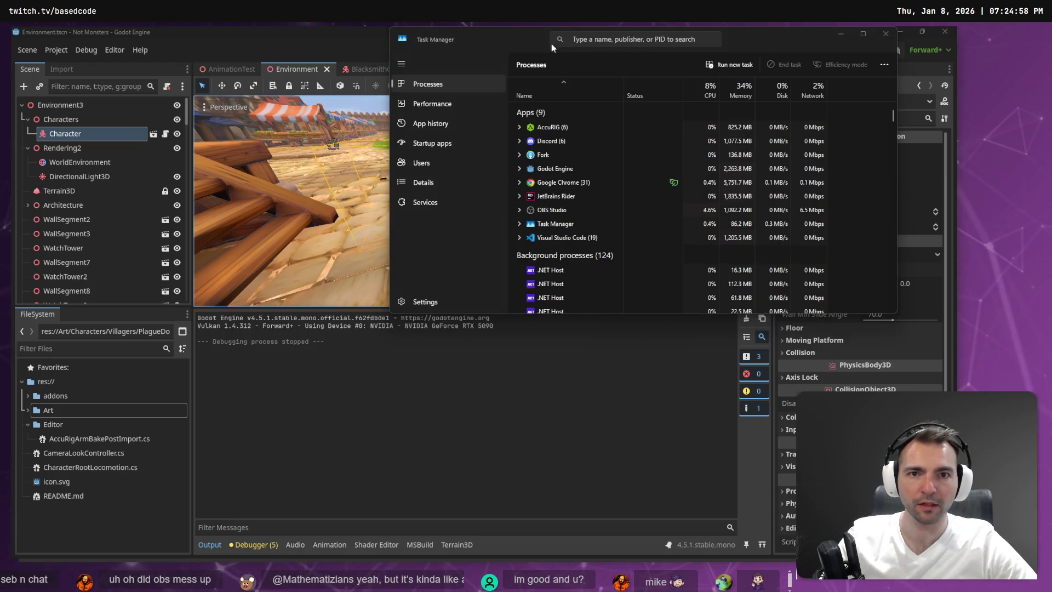
{"action": "left_click", "coordinate": [606, 39]}
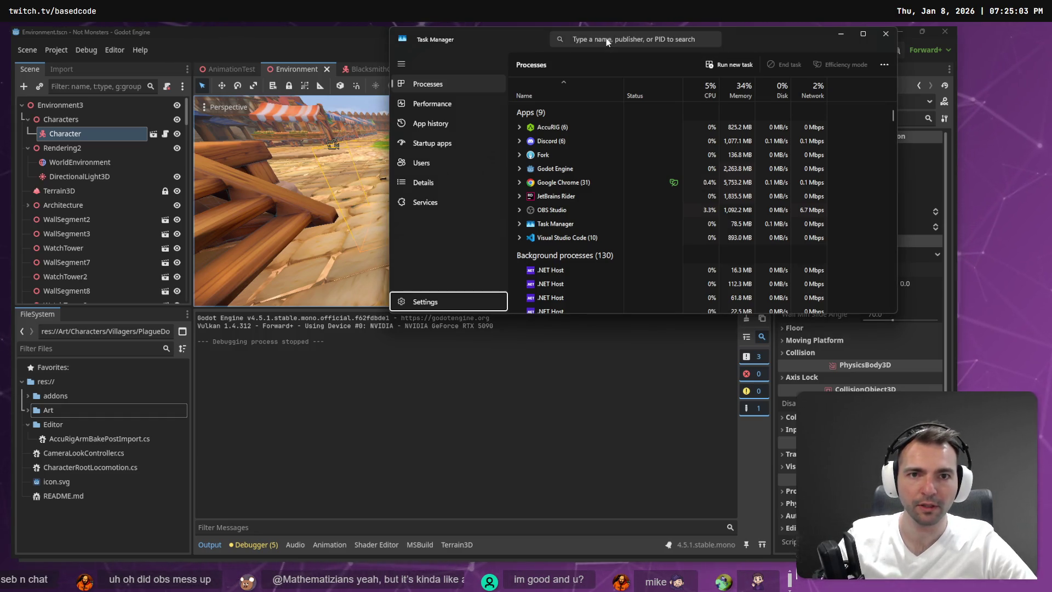
{"action": "key", "text": "alt+F4"}
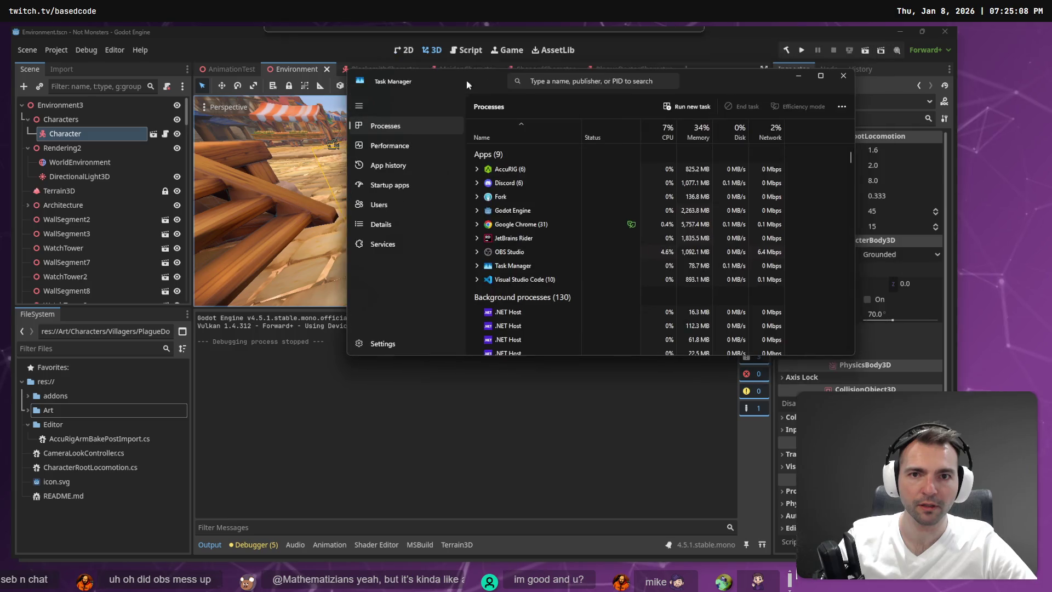
{"action": "left_click", "coordinate": [463, 69]}
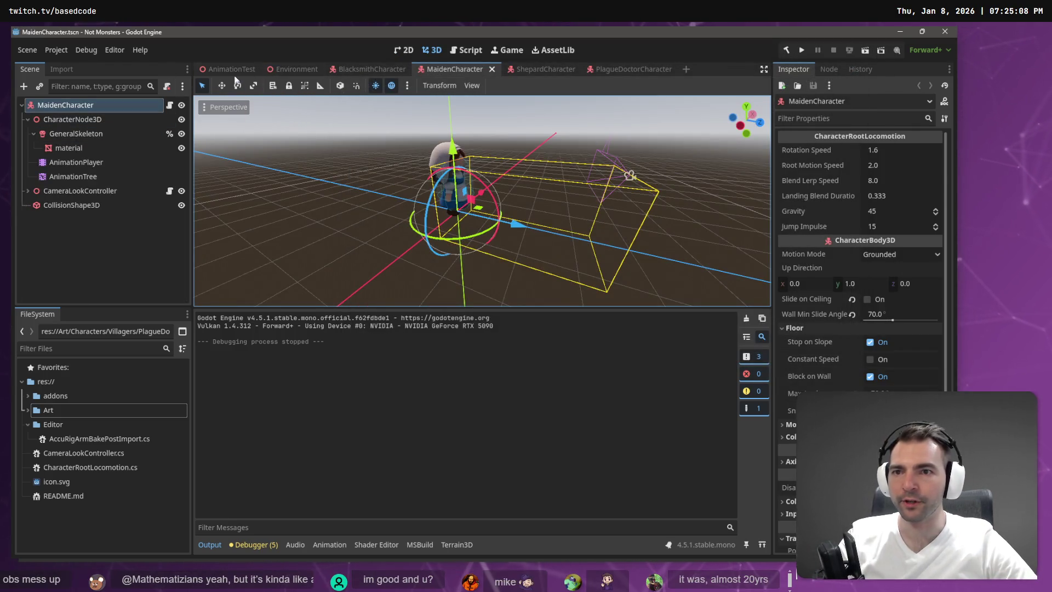
- Return to the Environment scene, browse Art down to the Villagers folders, and select the Character node
{"action": "left_click", "coordinate": [287, 67]}
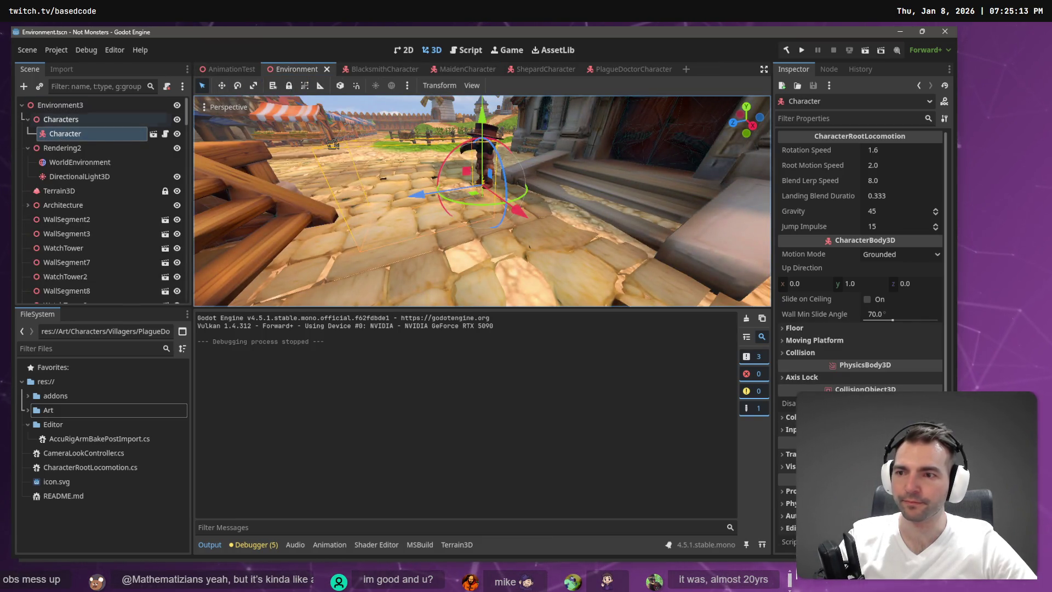
{"action": "left_click", "coordinate": [53, 353]}
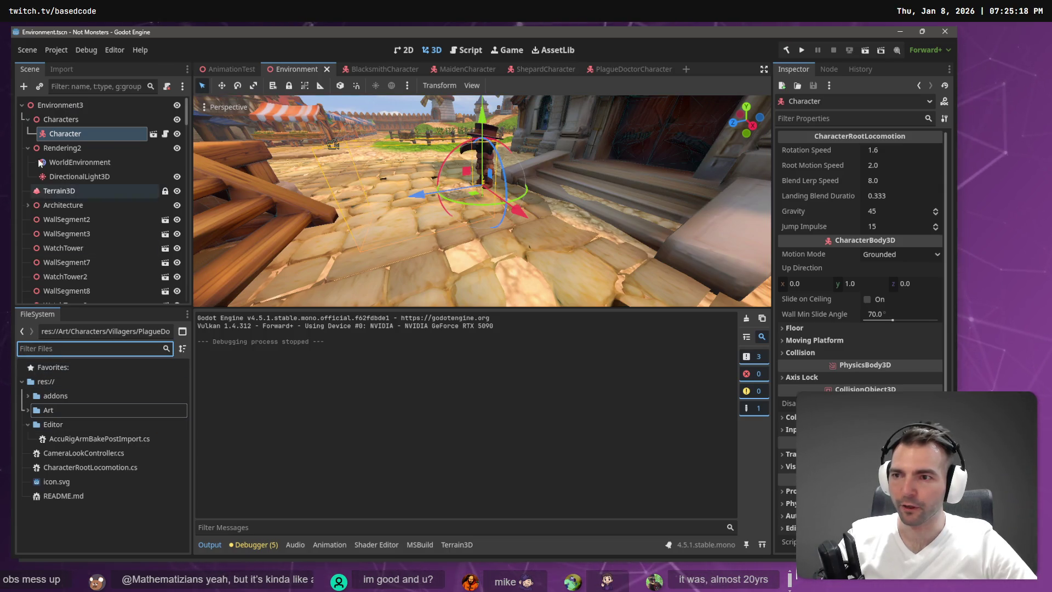
{"action": "left_click", "coordinate": [27, 411]}
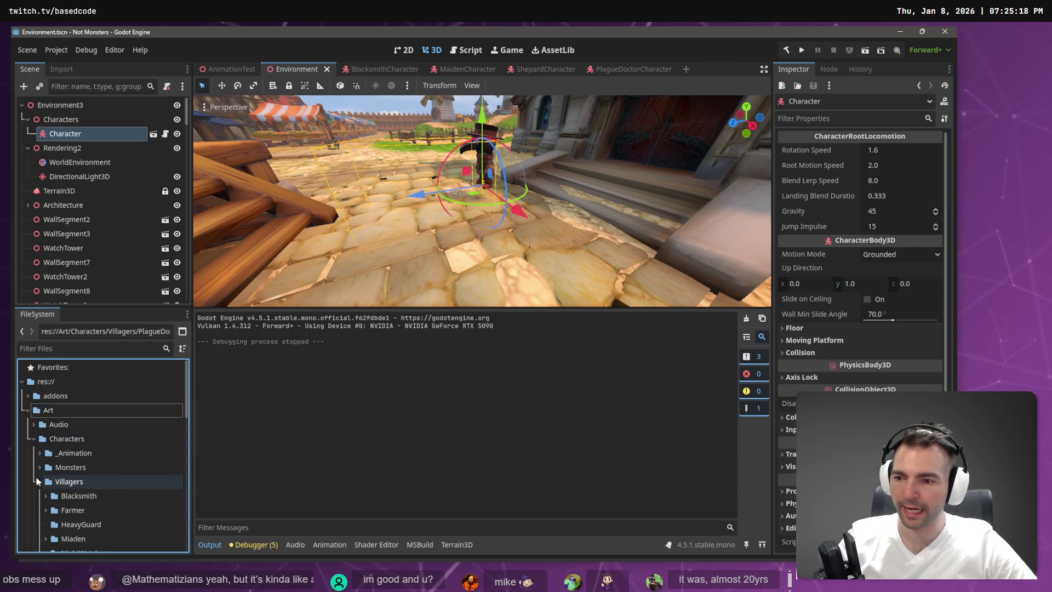
{"action": "scroll", "coordinate": [36, 478], "scroll_direction": "down", "scroll_amount": 3}
{"action": "double_click", "coordinate": [38, 472]}
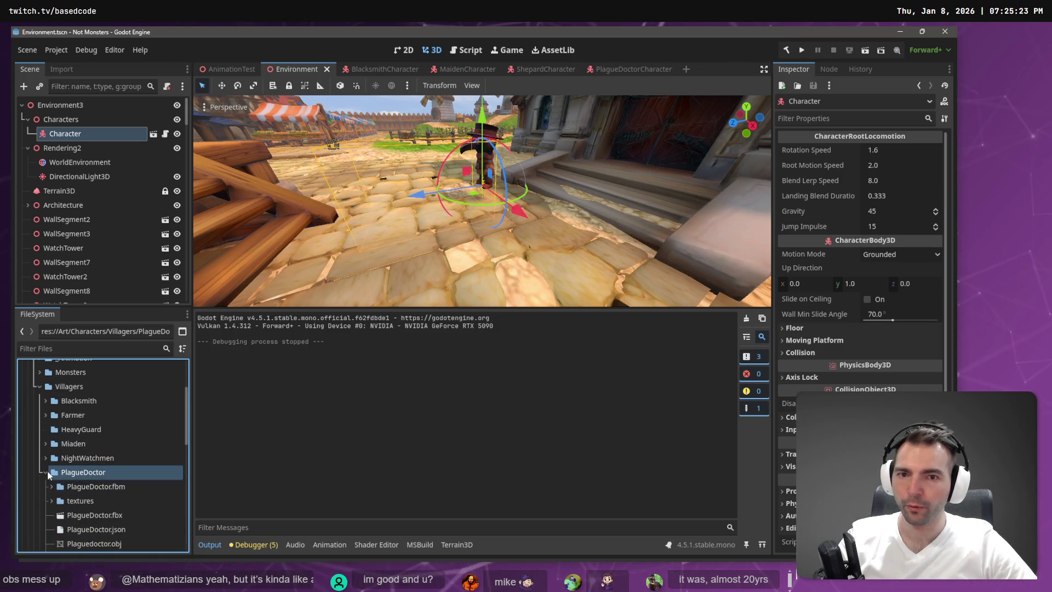
{"action": "left_click", "coordinate": [46, 472]}
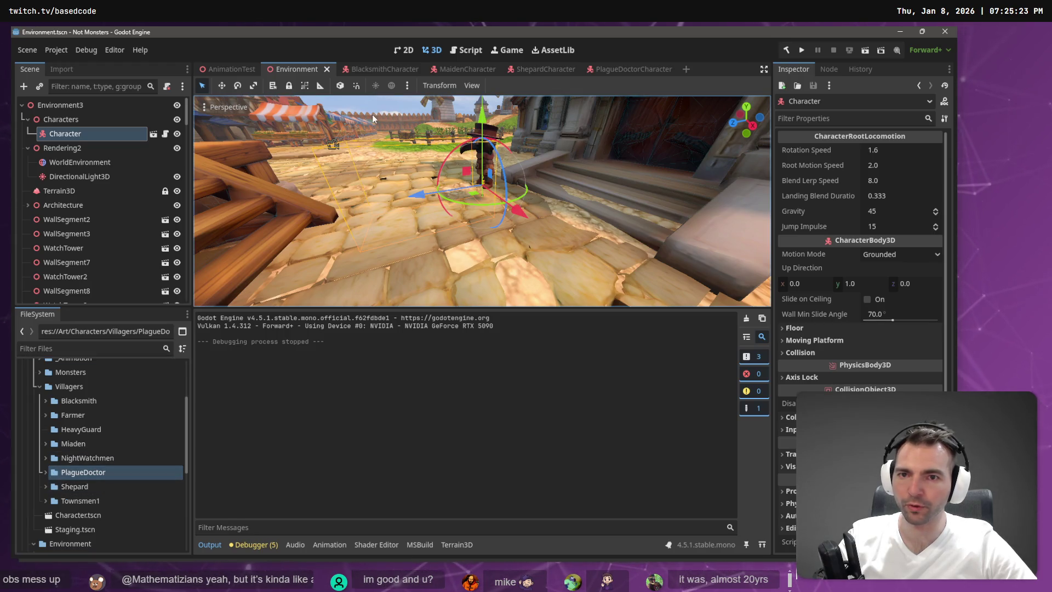
{"action": "left_click", "coordinate": [82, 124]}
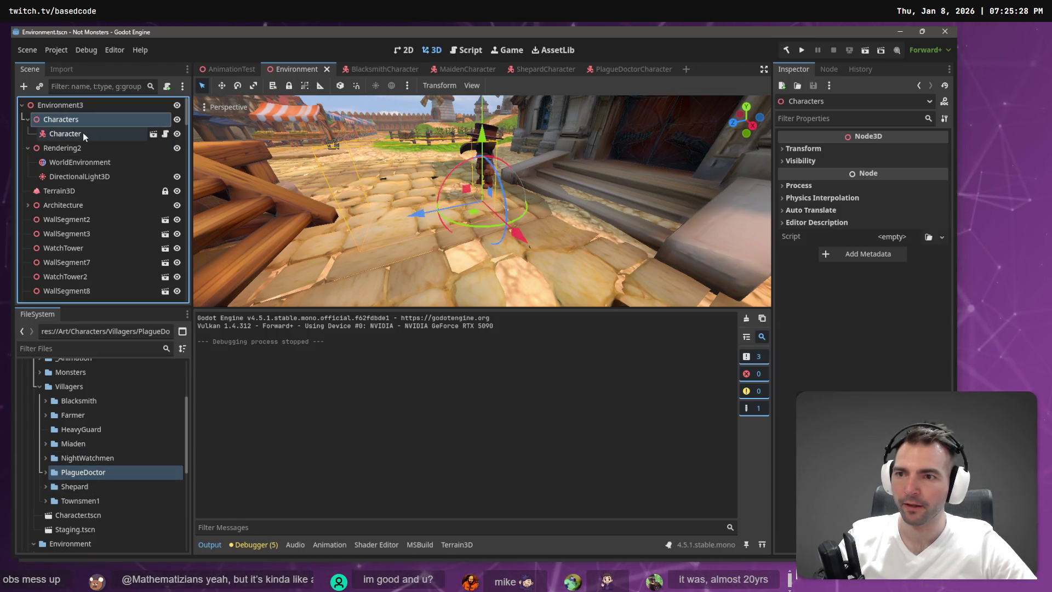
{"action": "left_click", "coordinate": [83, 133]}
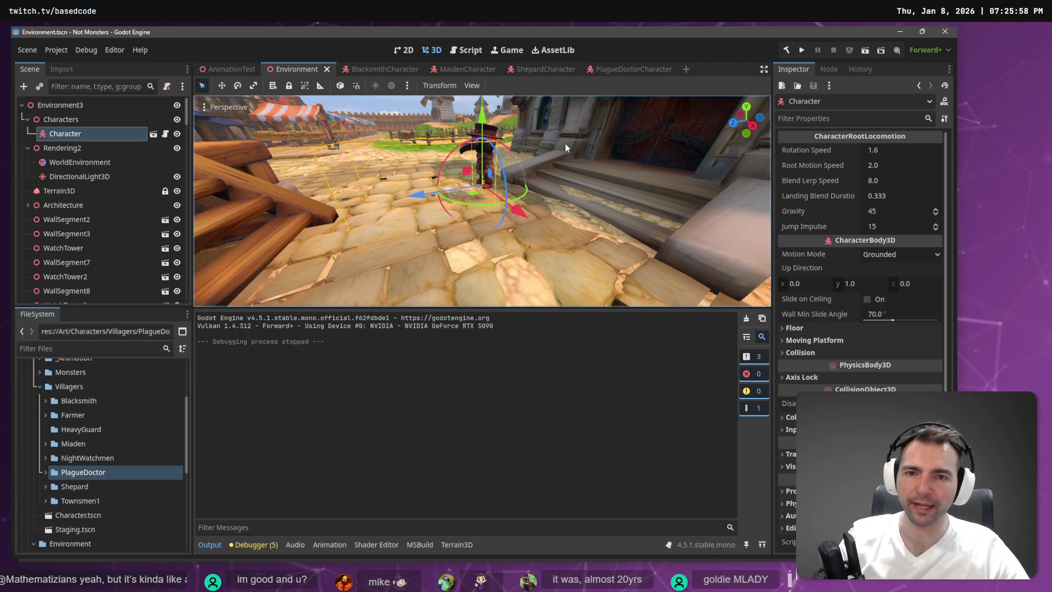
- Fly the view toward the windmills and lift the Character upward above the street
{"action": "left_click_drag", "start_coordinate": [564, 144], "coordinate": [565, 143]}
{"action": "left_click_drag", "start_coordinate": [533, 268], "coordinate": [429, 259]}
{"action": "left_click_drag", "start_coordinate": [499, 214], "coordinate": [496, 186]}
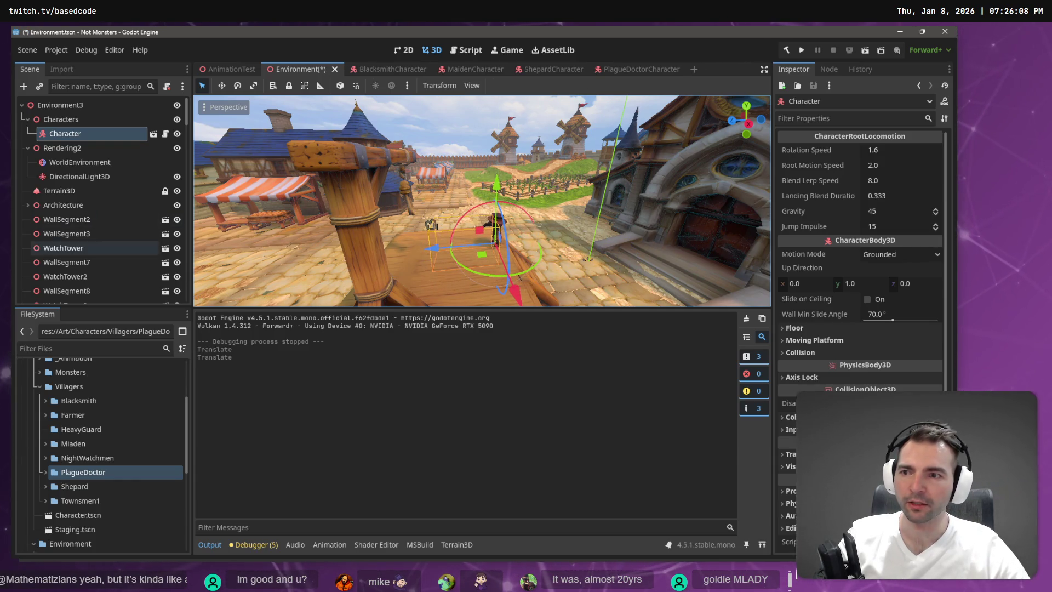
- Save the Environment scene and switch to the Fork git client
{"action": "left_click", "coordinate": [88, 133]}
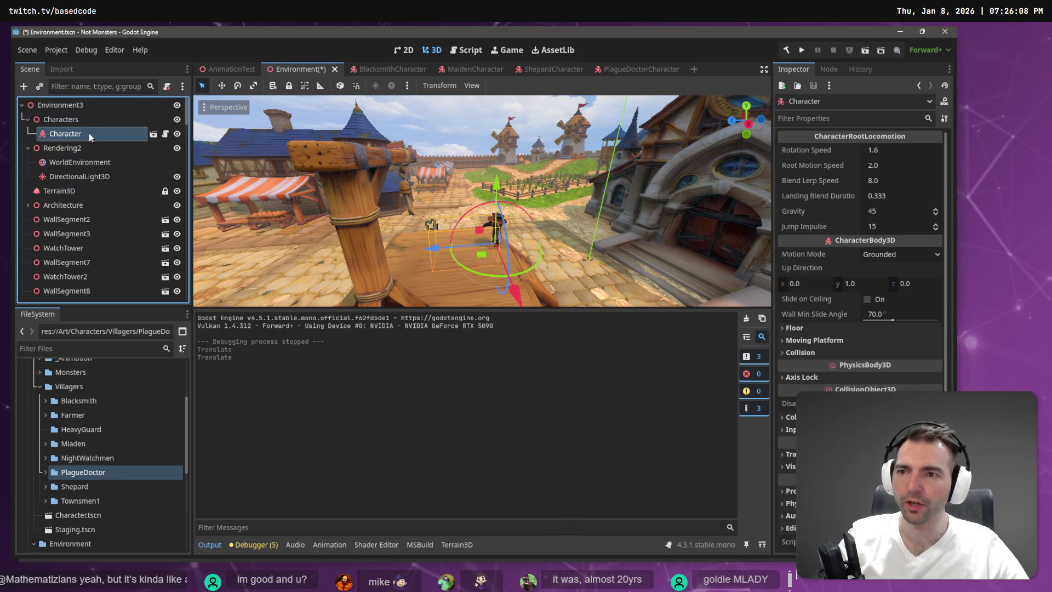
{"action": "key", "text": "ctrl+s"}
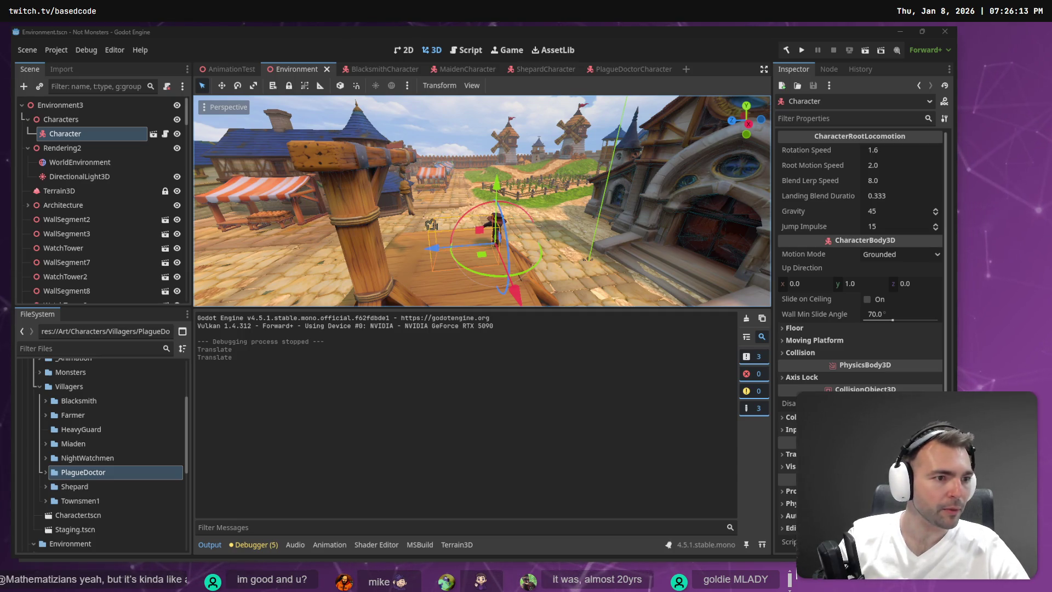
{"action": "key", "text": "alt+Tab"}
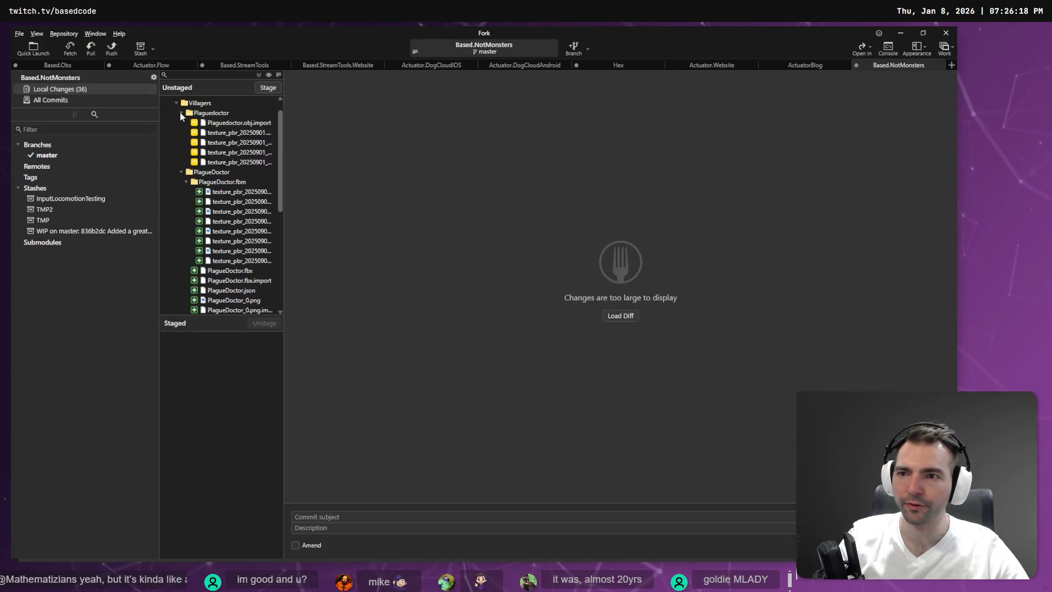
- Discard Fork's unstaged changes to Character.tscn, then go back to Godot
{"action": "left_click", "coordinate": [182, 113]}
{"action": "left_click", "coordinate": [182, 123]}
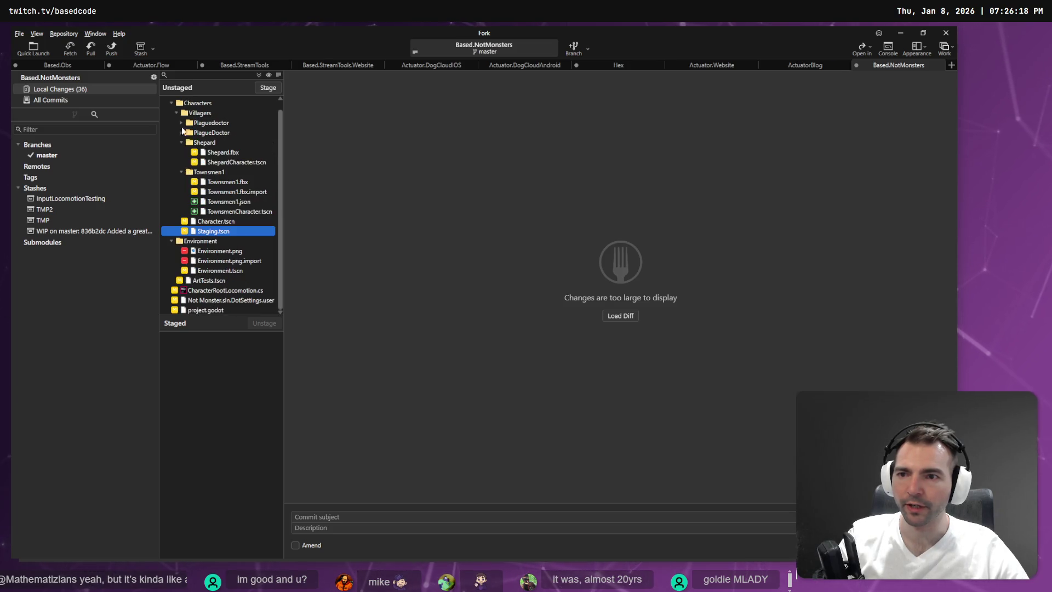
{"action": "right_click", "coordinate": [222, 225]}
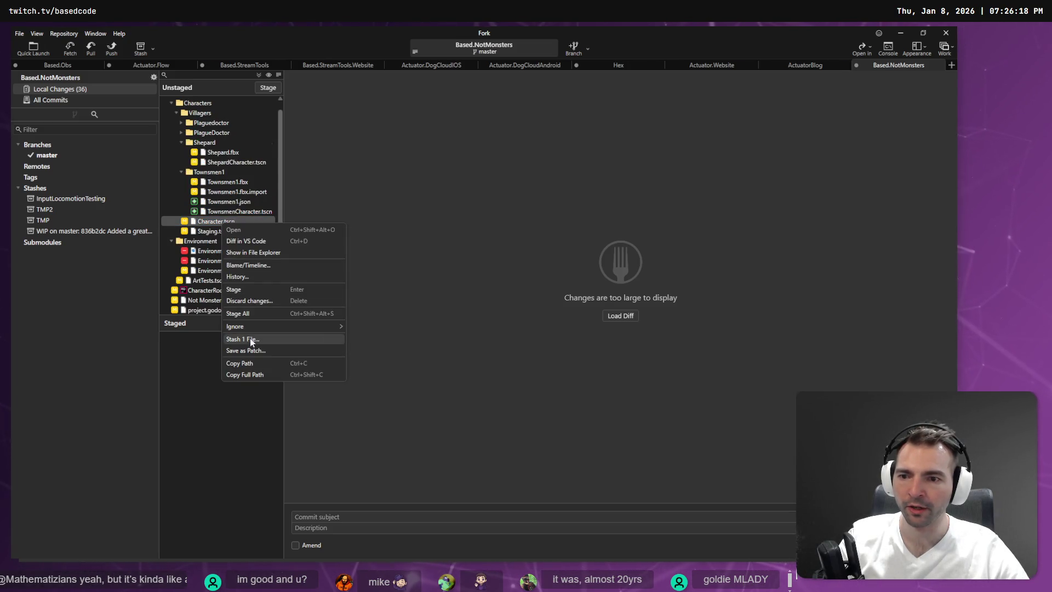
{"action": "left_click", "coordinate": [250, 301]}
{"action": "left_click", "coordinate": [556, 303]}
{"action": "key", "text": "alt+Tab"}
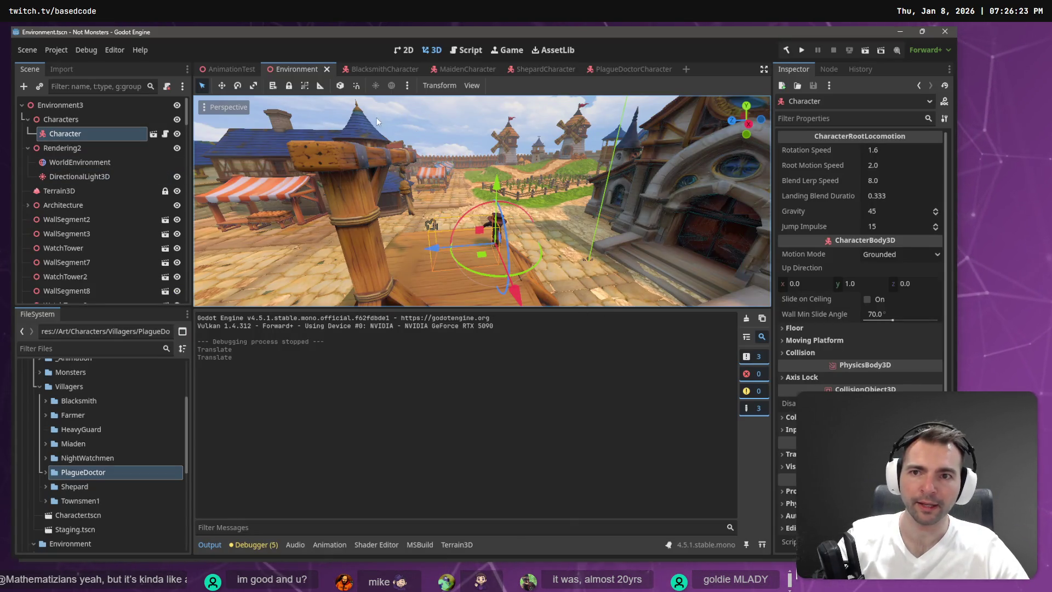
- Test-run the game, walk the mummy down the cobbled street, then stop it
{"action": "key", "text": "F5"}
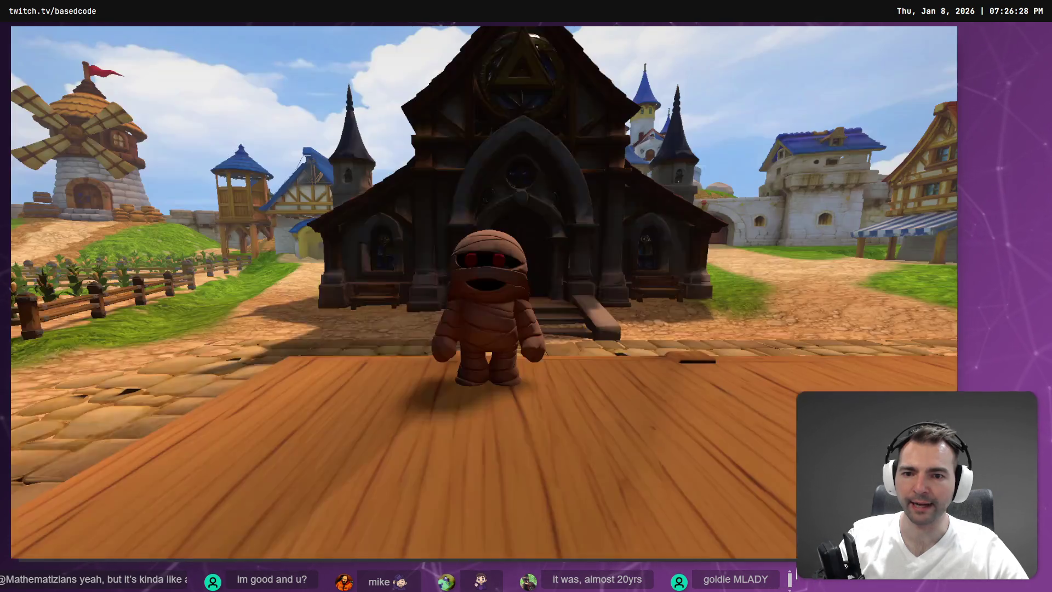
{"action": "key", "text": "w"}
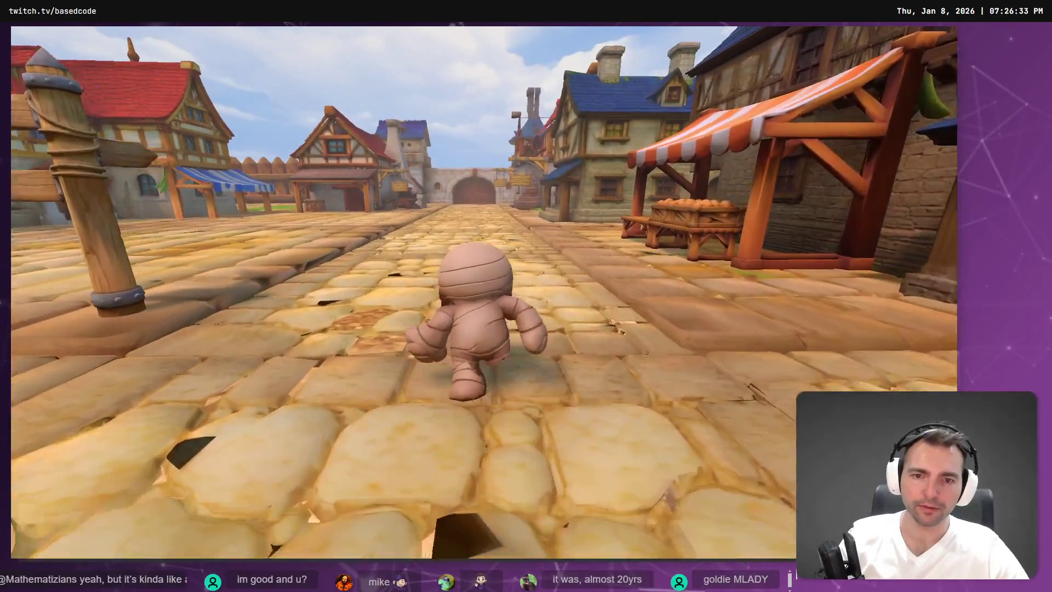
{"action": "key", "text": "F8"}
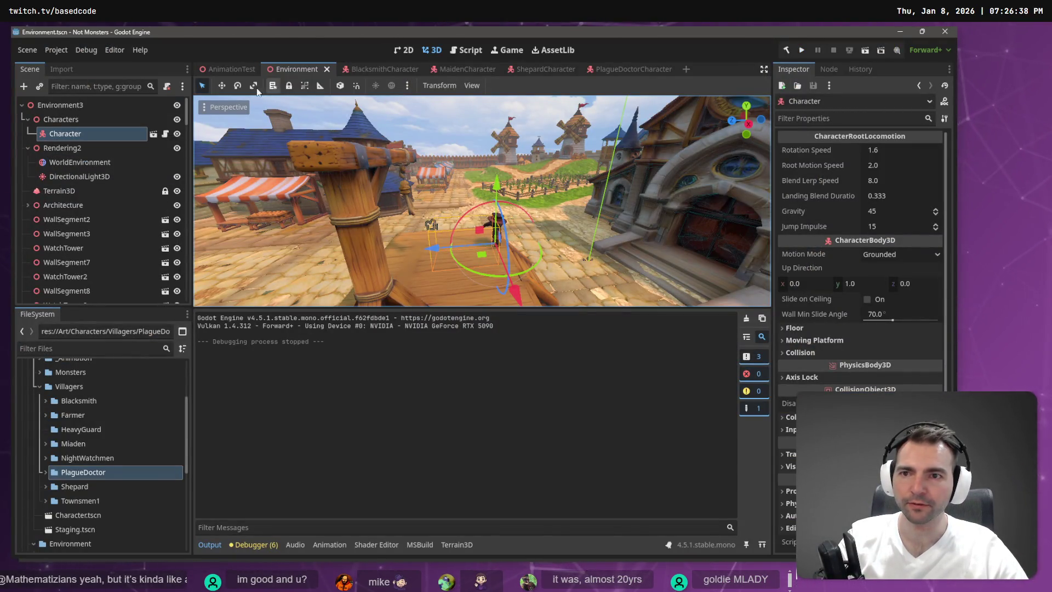
- Close the Environment scene and reopen Environment.tscn found through a FileSystem search
{"action": "middle_click", "coordinate": [276, 74]}
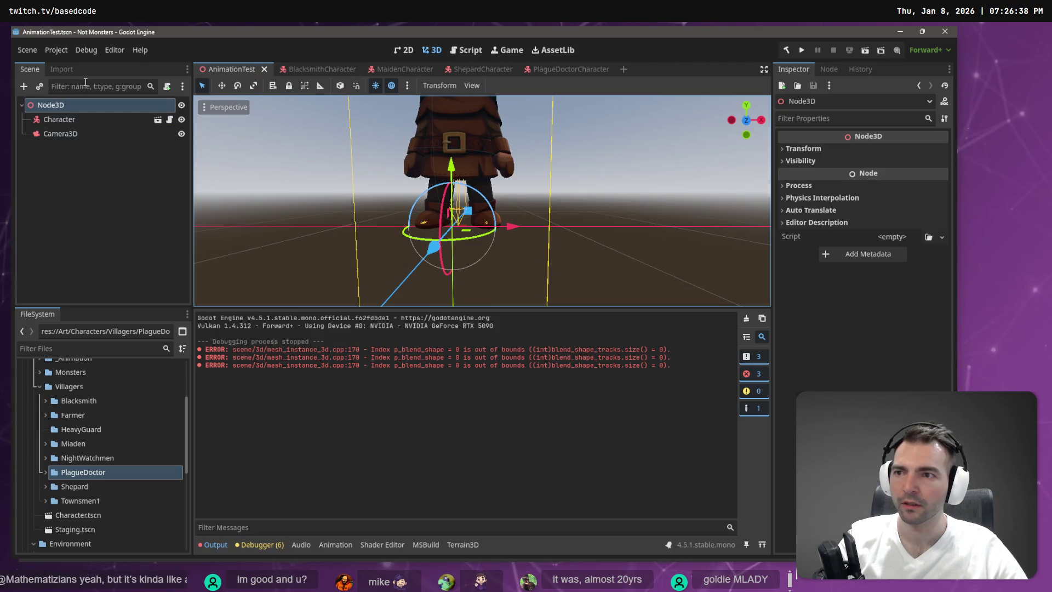
{"action": "left_click", "coordinate": [70, 348]}
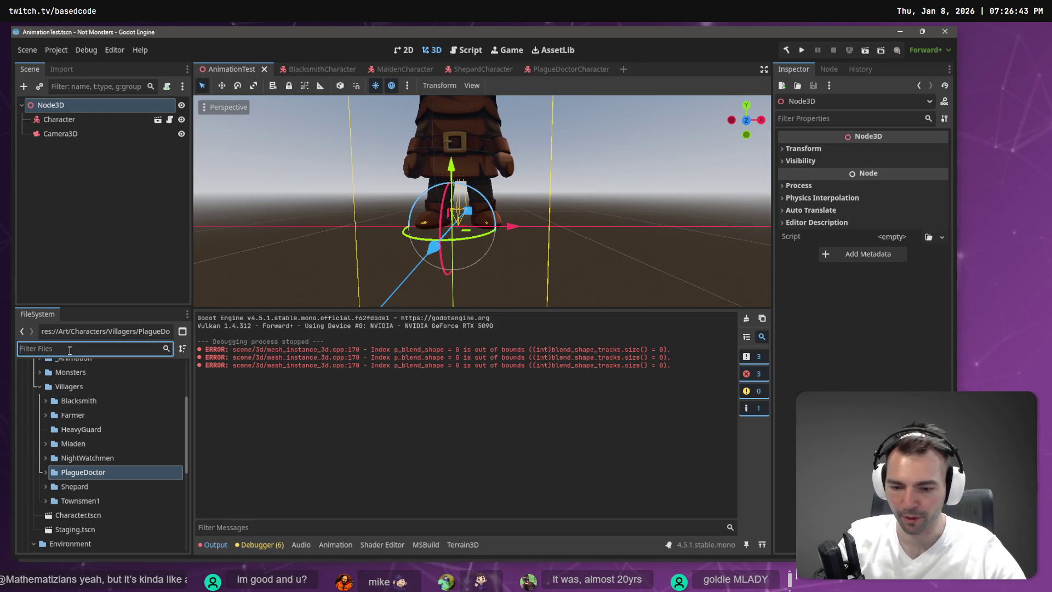
{"action": "type", "text": "Envbi"}
{"action": "key", "text": "BackSpace"}
{"action": "key", "text": "BackSpace"}
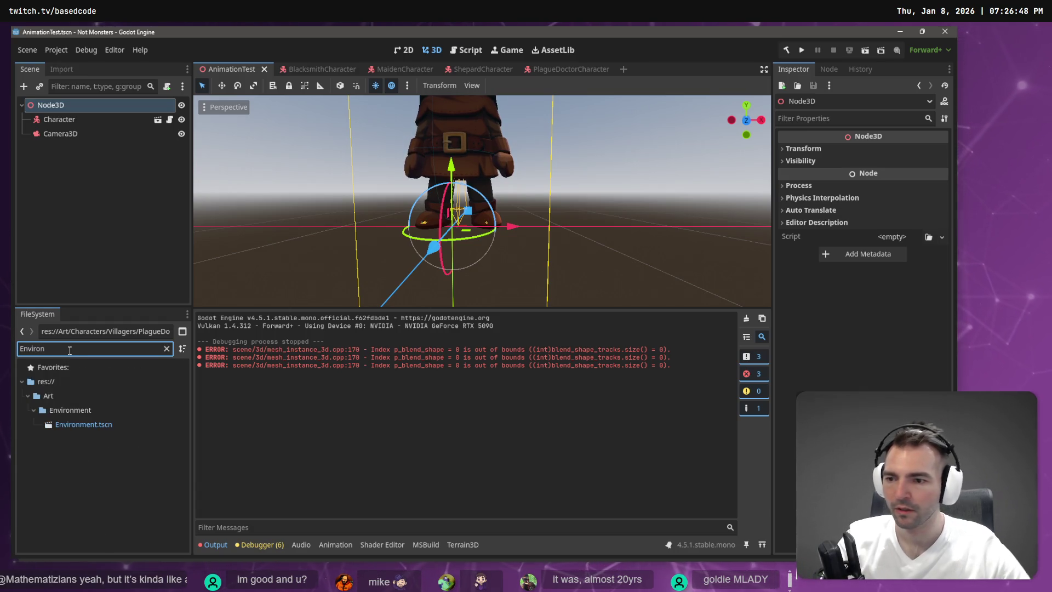
{"action": "left_click", "coordinate": [83, 428]}
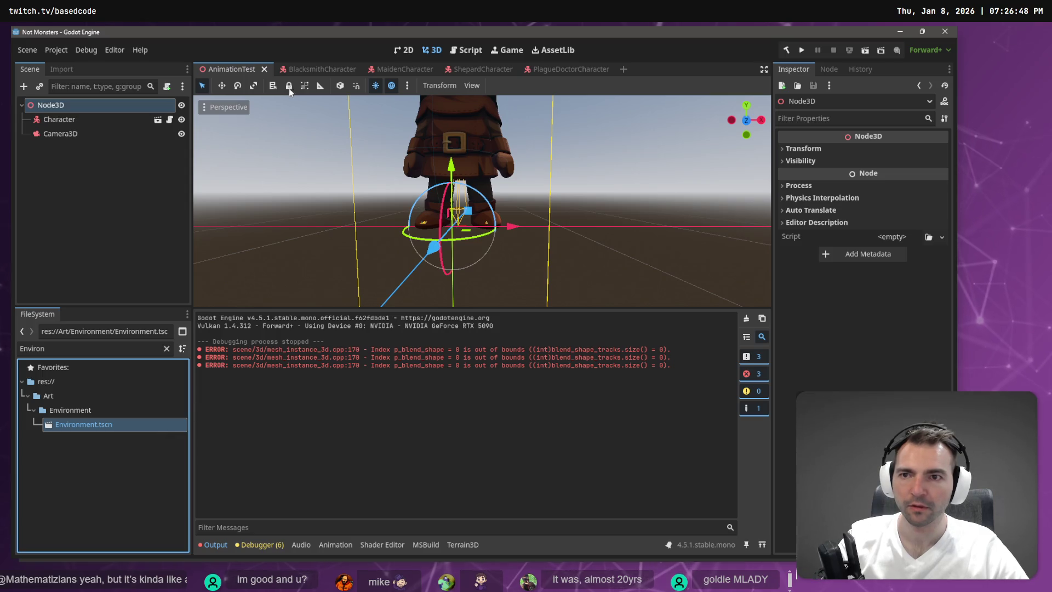
{"action": "double_click", "coordinate": [80, 423]}
- Move the Environment tab to the front of the scene tabs, ahead of AnimationTest
{"action": "right_click", "coordinate": [84, 439]}
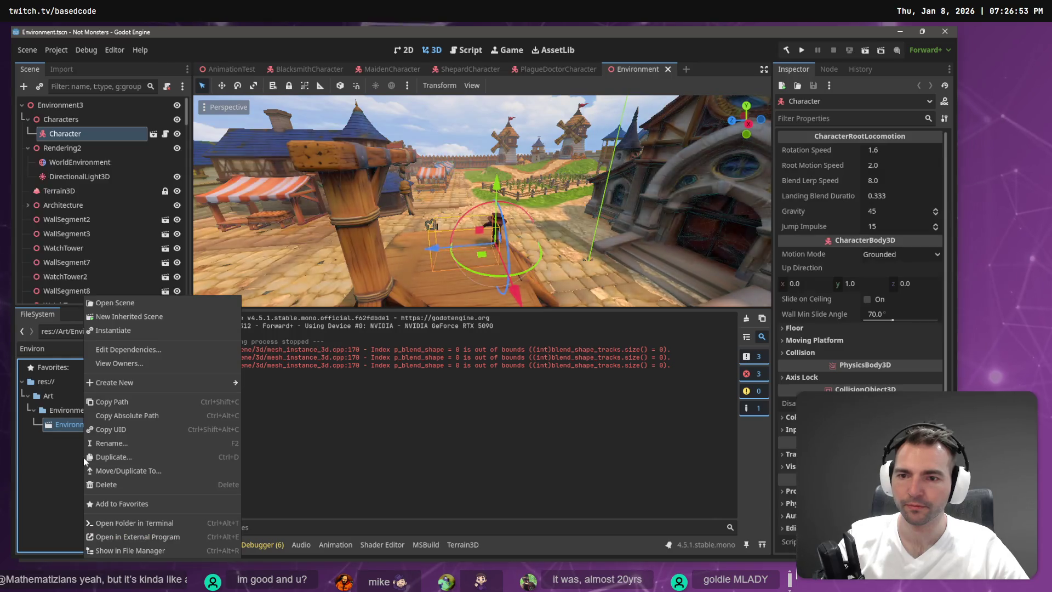
{"action": "left_click_drag", "start_coordinate": [639, 70], "coordinate": [408, 83]}
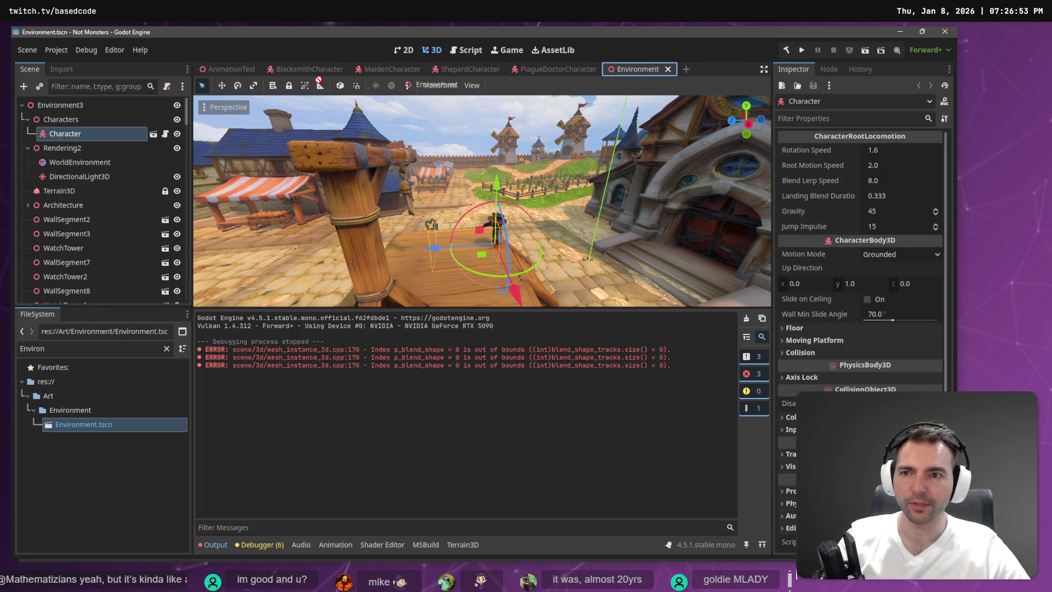
{"action": "left_click_drag", "start_coordinate": [206, 73], "coordinate": [207, 73]}
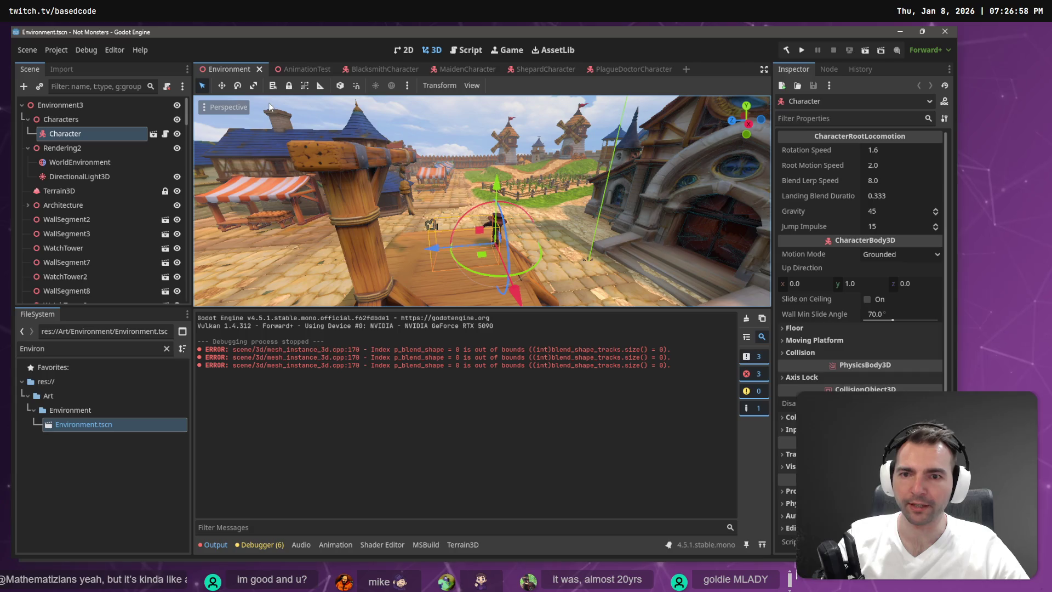
{"action": "left_click", "coordinate": [284, 63]}
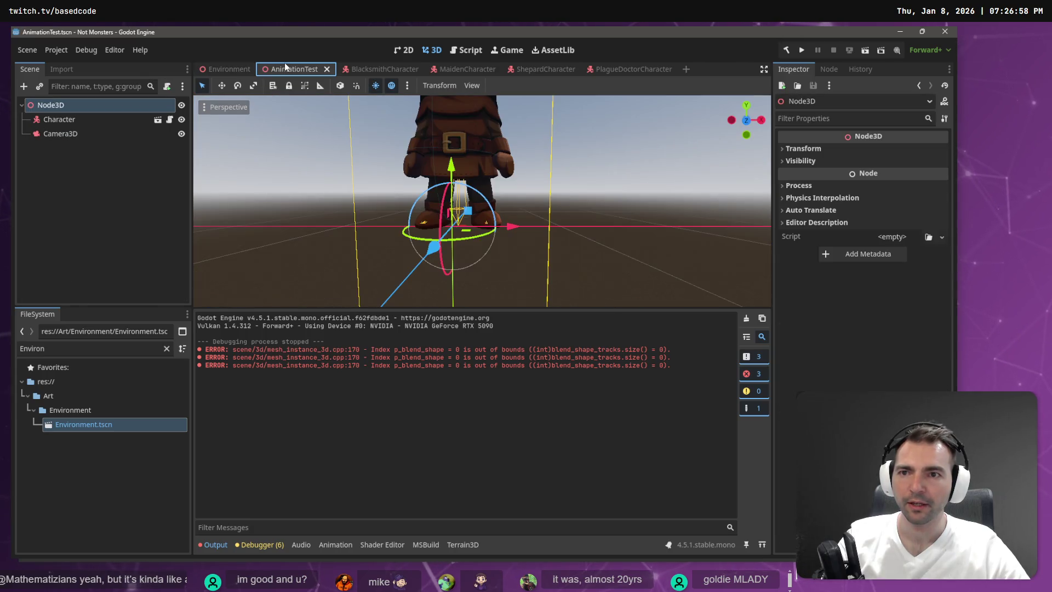
{"action": "left_click", "coordinate": [231, 69]}
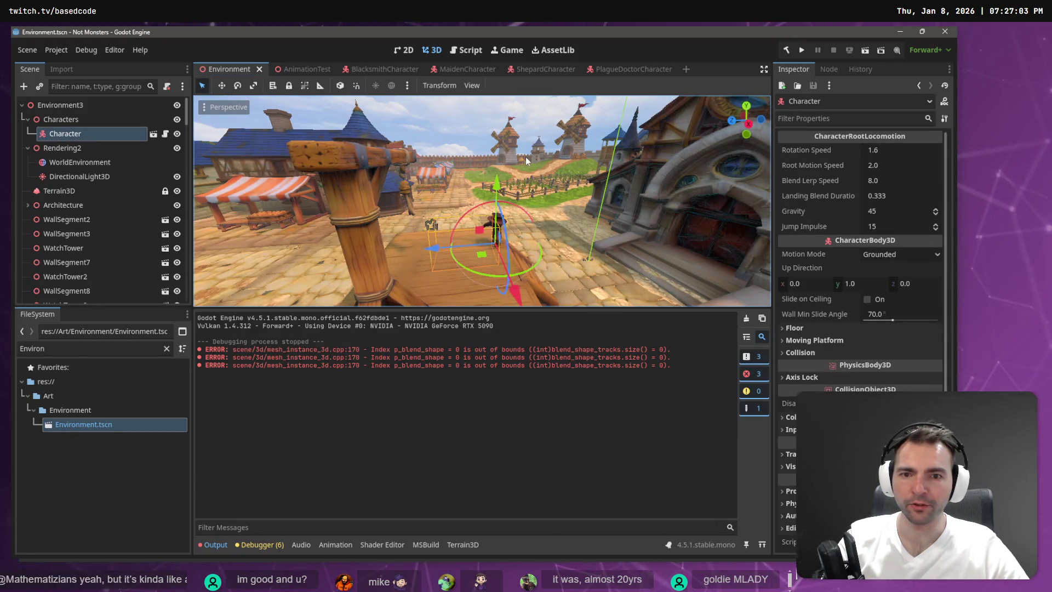
{"action": "right_click", "coordinate": [101, 130]}
{"action": "left_click", "coordinate": [88, 138]}
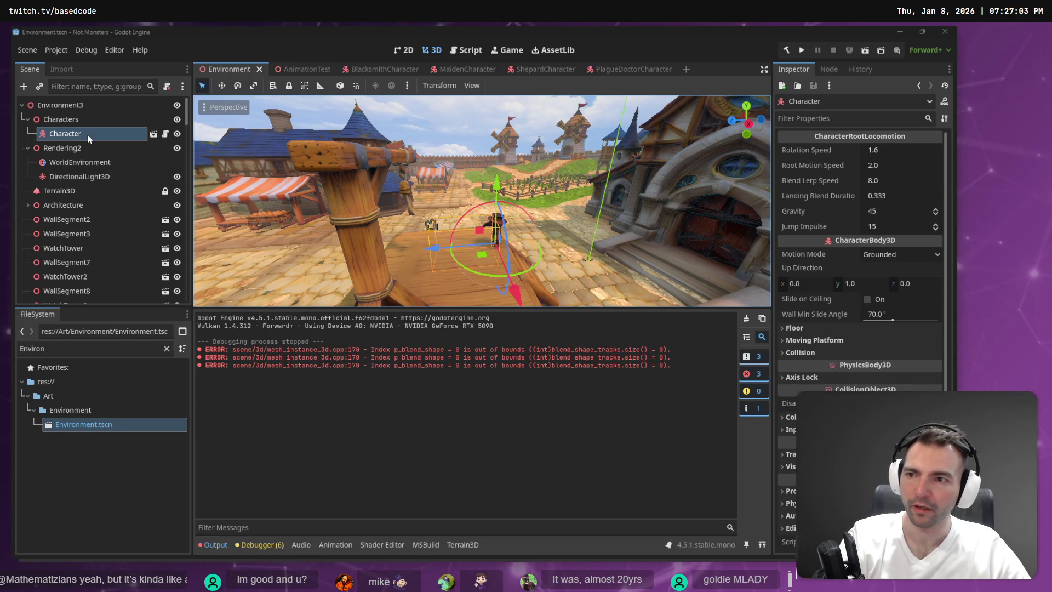
- Delete the Character node and add a PlagueDoctorCharacter instance under Characters
{"action": "key", "text": "Delete"}
{"action": "key", "text": "Return"}
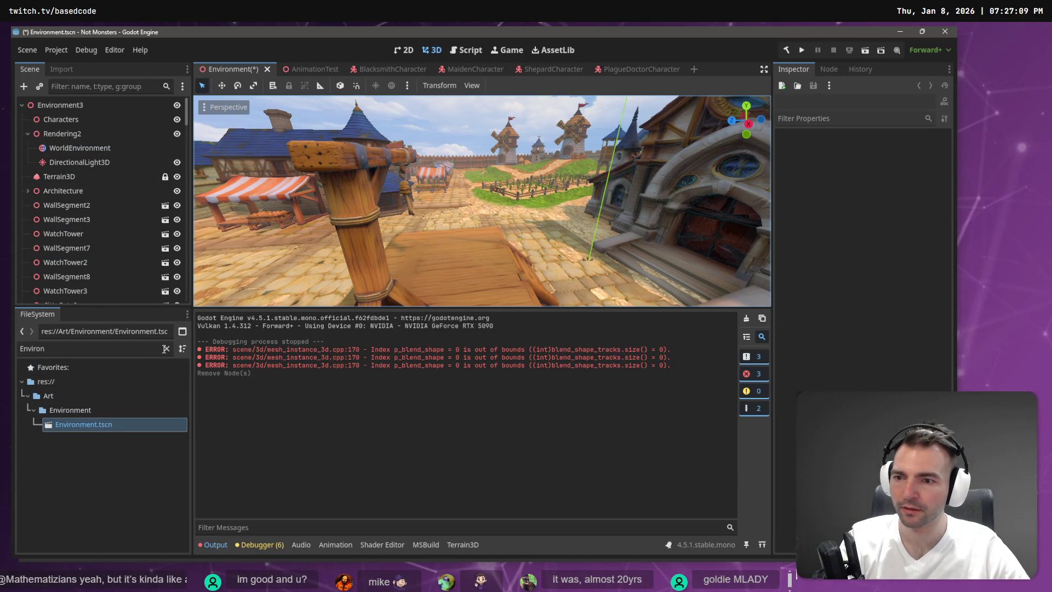
{"action": "left_click", "coordinate": [166, 348]}
{"action": "mouse_move", "coordinate": [74, 410]}
{"action": "left_mouse_down"}
{"action": "mouse_move", "coordinate": [87, 120]}
{"action": "mouse_move", "coordinate": [64, 121]}
{"action": "left_mouse_up"}
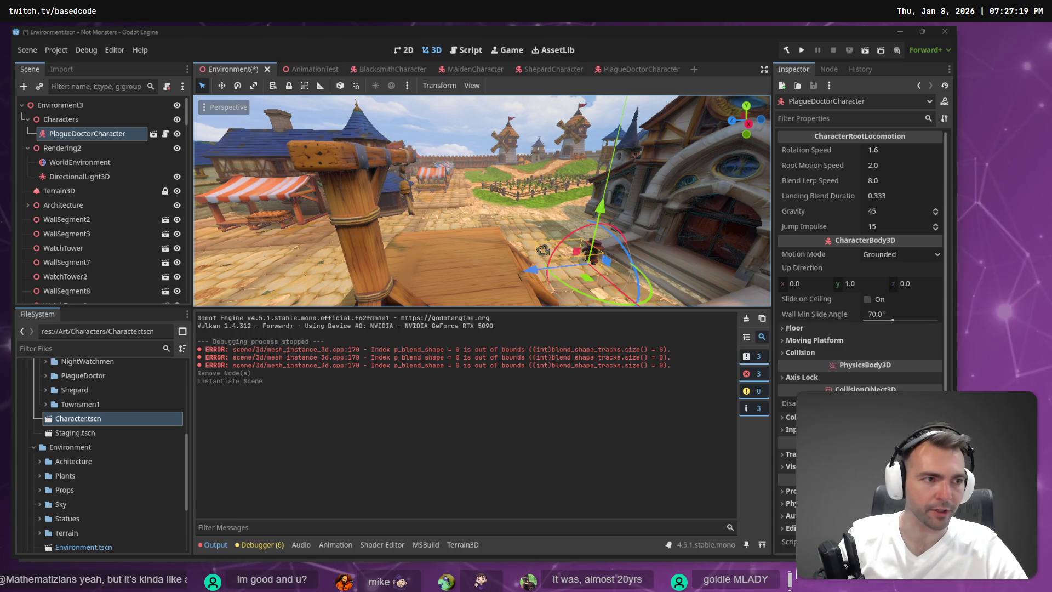
{"action": "key", "text": "alt+Tab"}
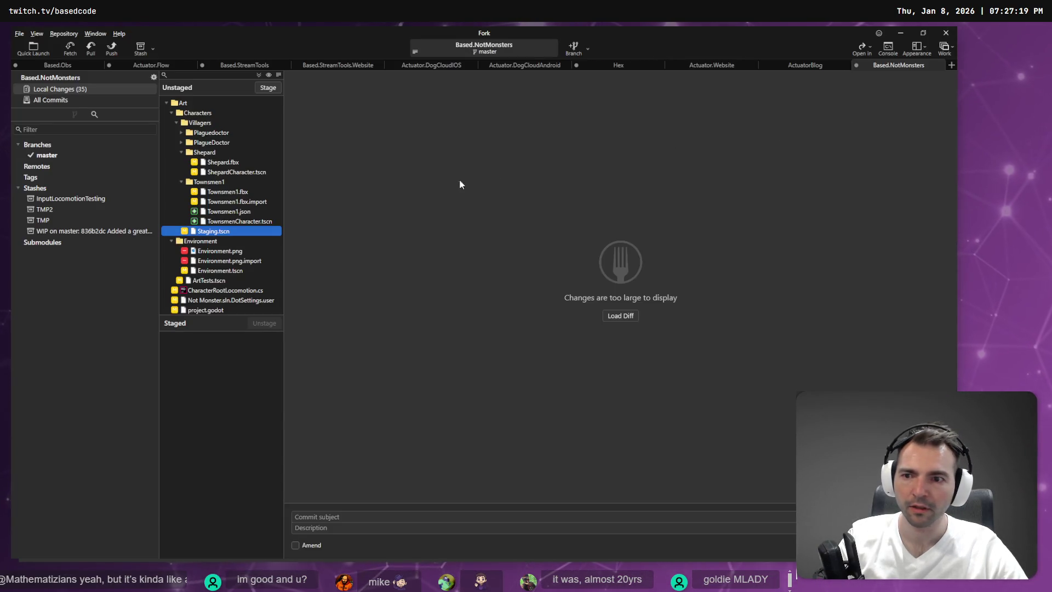
- Expand the Plaguedoctor folder in Fork's Unstaged list to see its changed import and texture files
{"action": "left_click", "coordinate": [181, 134]}
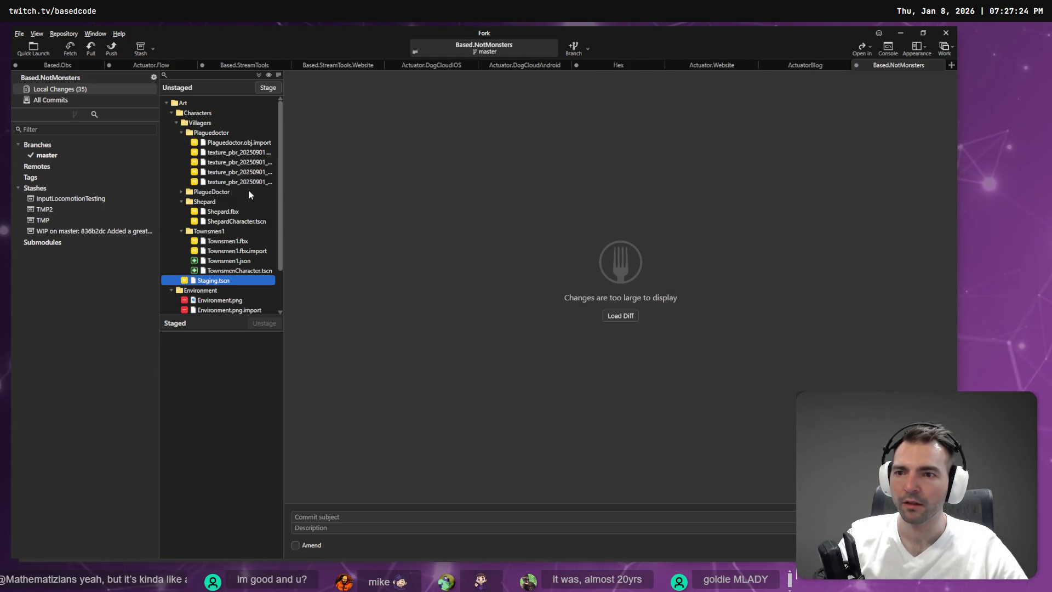
{"action": "key", "text": "alt+Tab"}
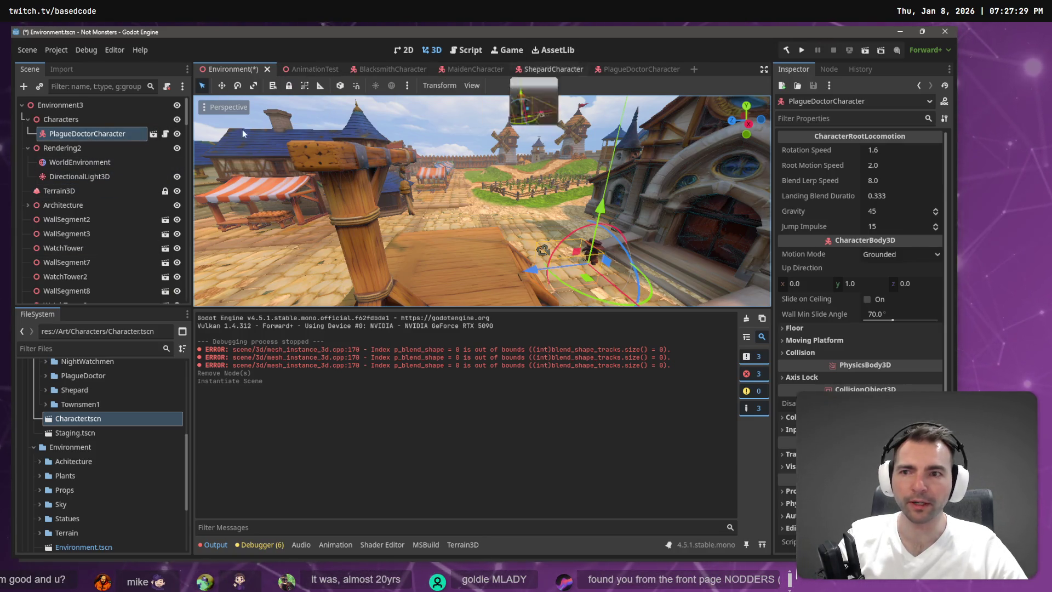
- Open Character.tscn and zoom out and orbit around the mummy model
{"action": "double_click", "coordinate": [64, 417]}
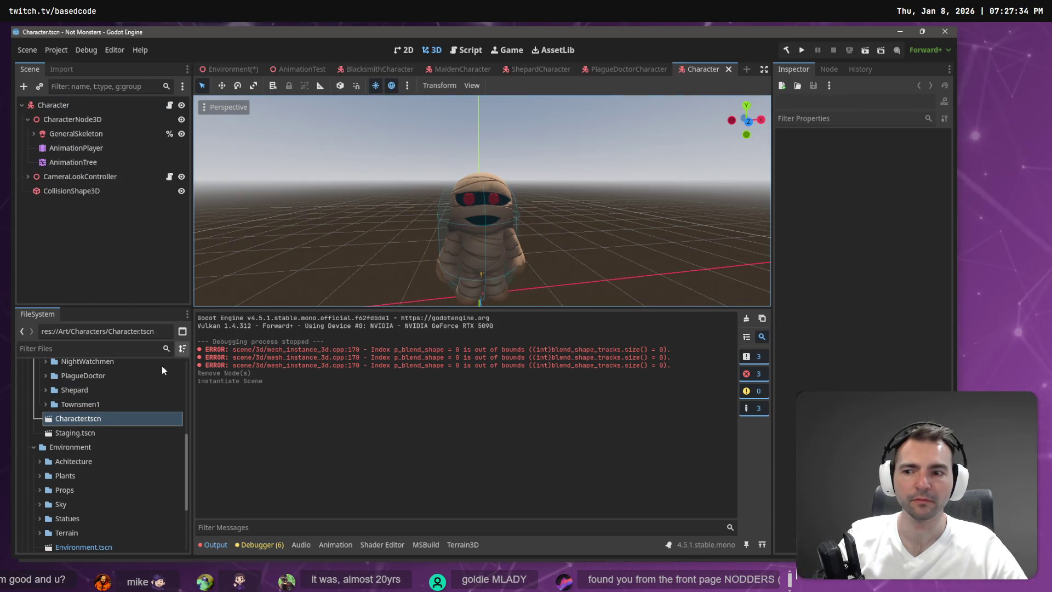
{"action": "key", "text": "alt+Tab"}
{"action": "key", "text": "alt+Tab"}
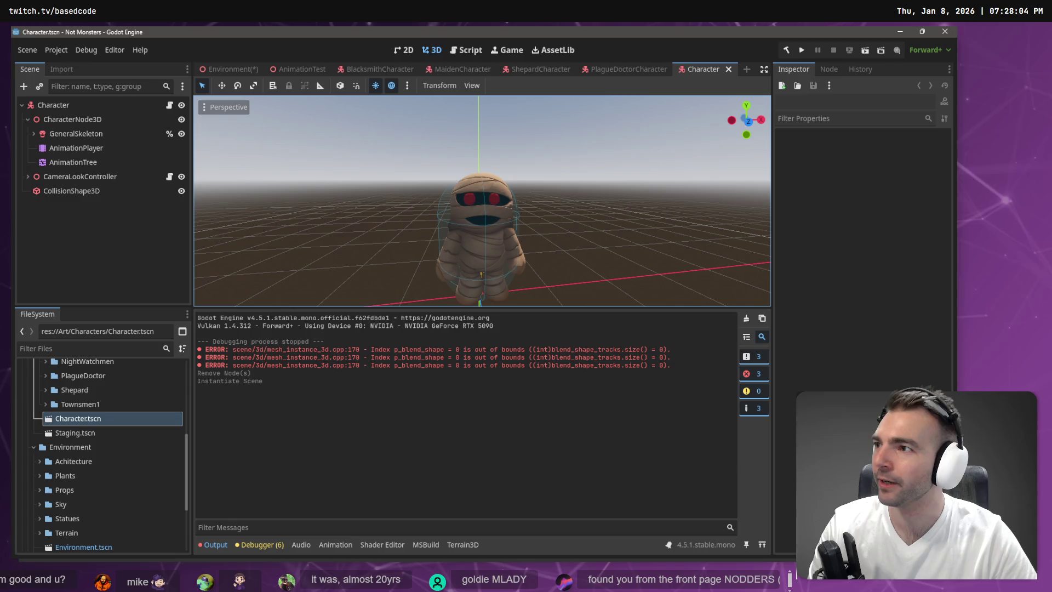
{"action": "scroll", "coordinate": [549, 154], "scroll_direction": "down", "scroll_amount": 5}
{"action": "left_click_drag", "start_coordinate": [550, 154], "coordinate": [493, 164]}
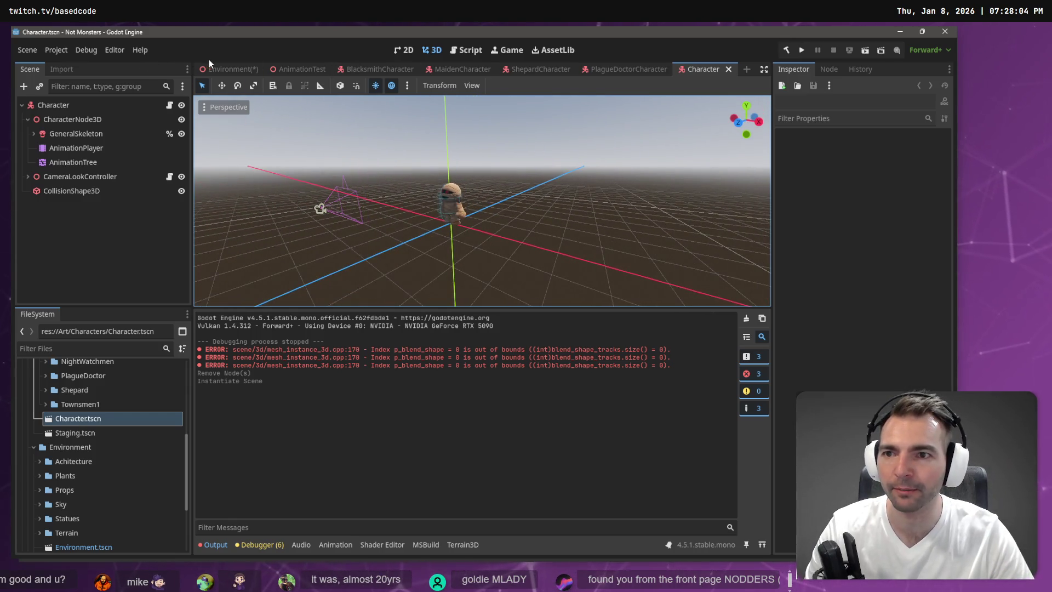
{"action": "left_click", "coordinate": [226, 68]}
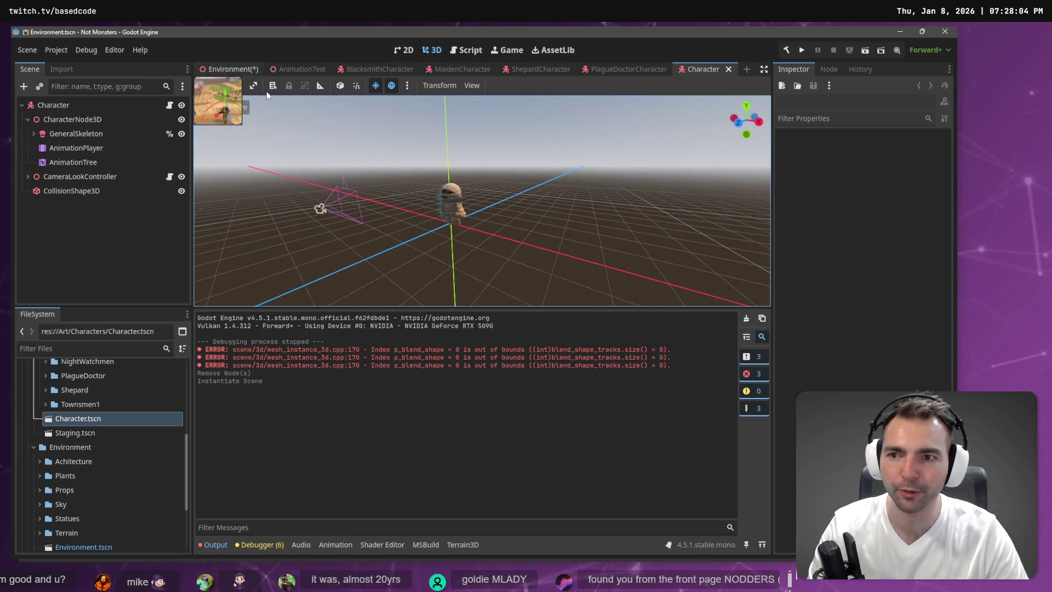
- Move the PlagueDoctorCharacter to the left within the town
{"action": "left_click_drag", "start_coordinate": [384, 219], "coordinate": [206, 313]}
{"action": "left_click", "coordinate": [61, 120]}
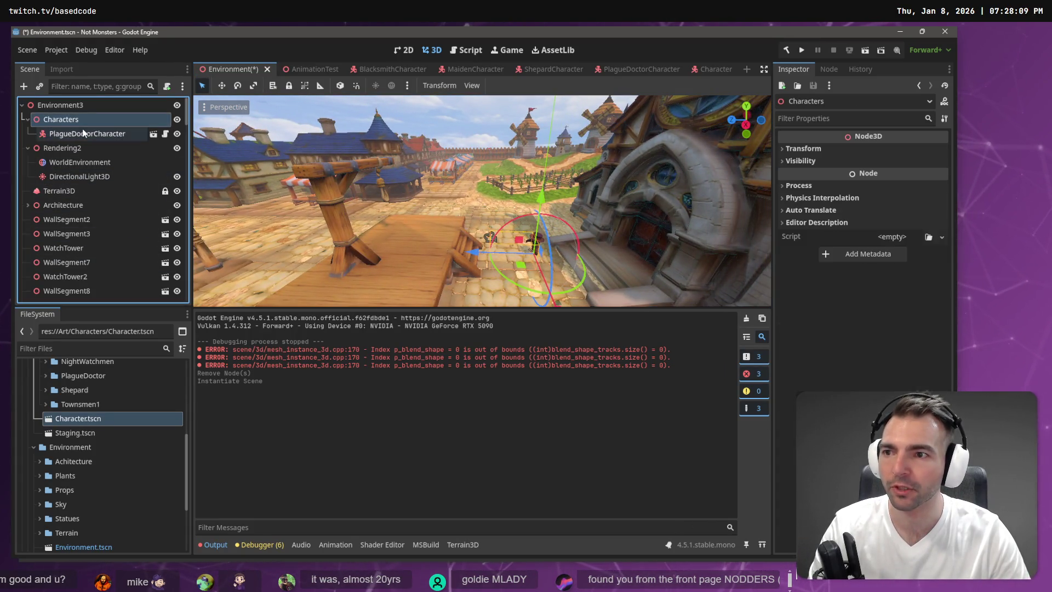
{"action": "left_click", "coordinate": [85, 133]}
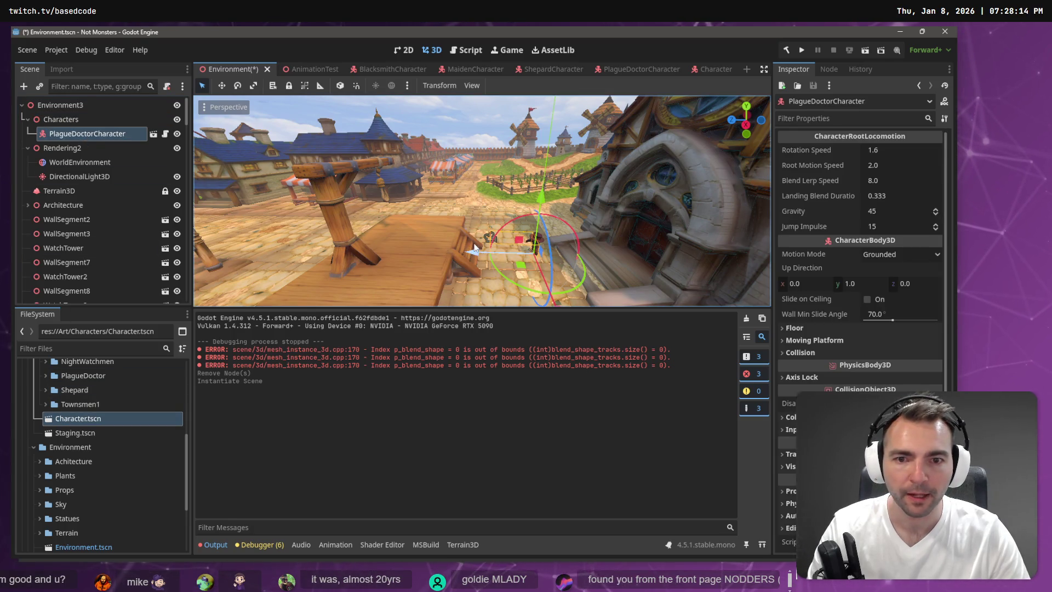
{"action": "mouse_move", "coordinate": [535, 247]}
{"action": "left_mouse_down"}
{"action": "mouse_move", "coordinate": [408, 251]}
{"action": "mouse_move", "coordinate": [460, 205]}
{"action": "mouse_move", "coordinate": [459, 167]}
{"action": "left_mouse_up"}
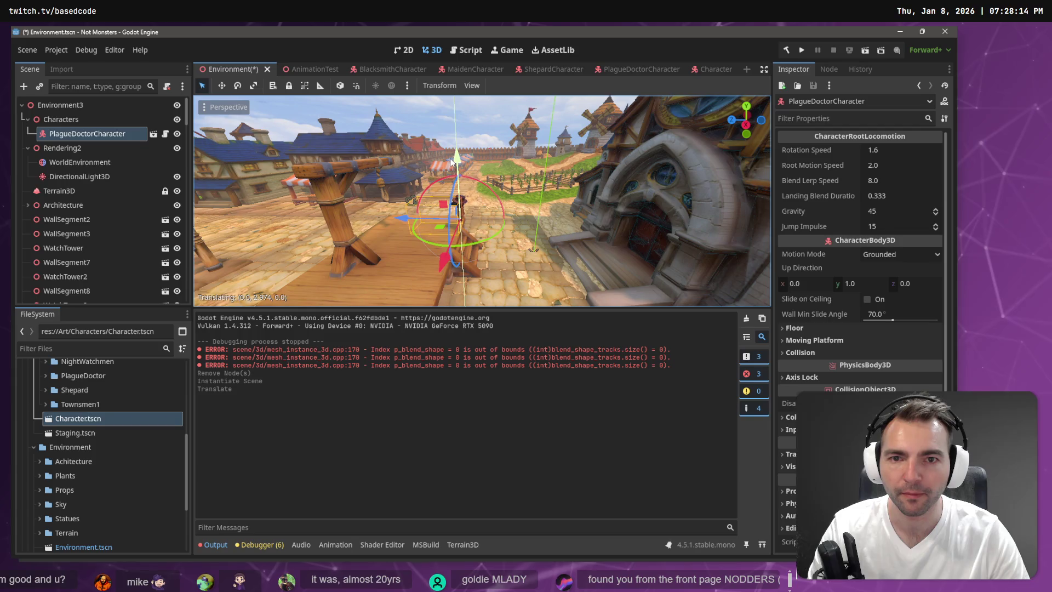
{"action": "left_click", "coordinate": [268, 70]}
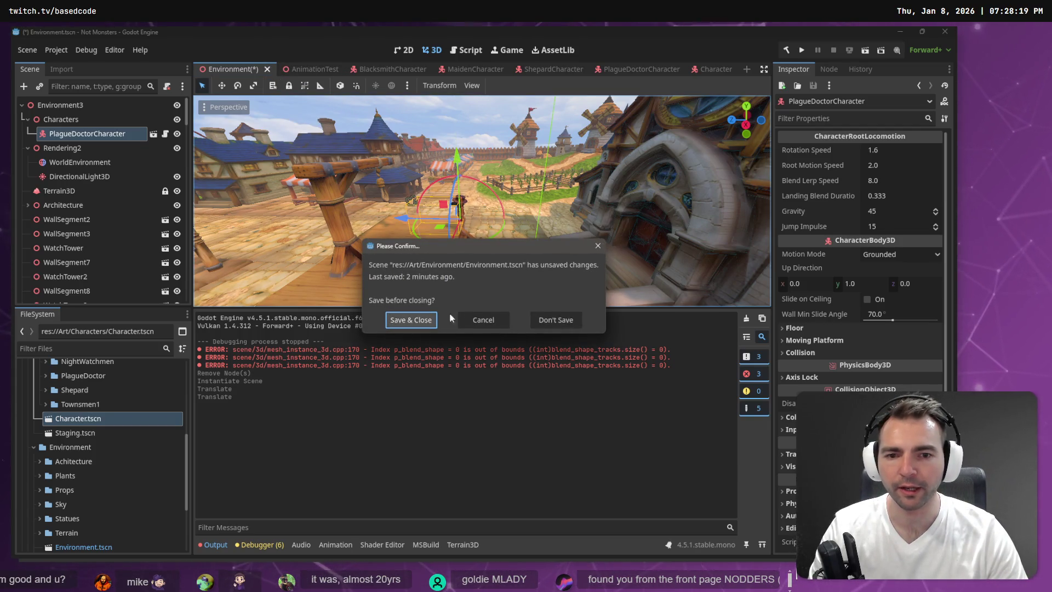
{"action": "key", "text": "Escape"}
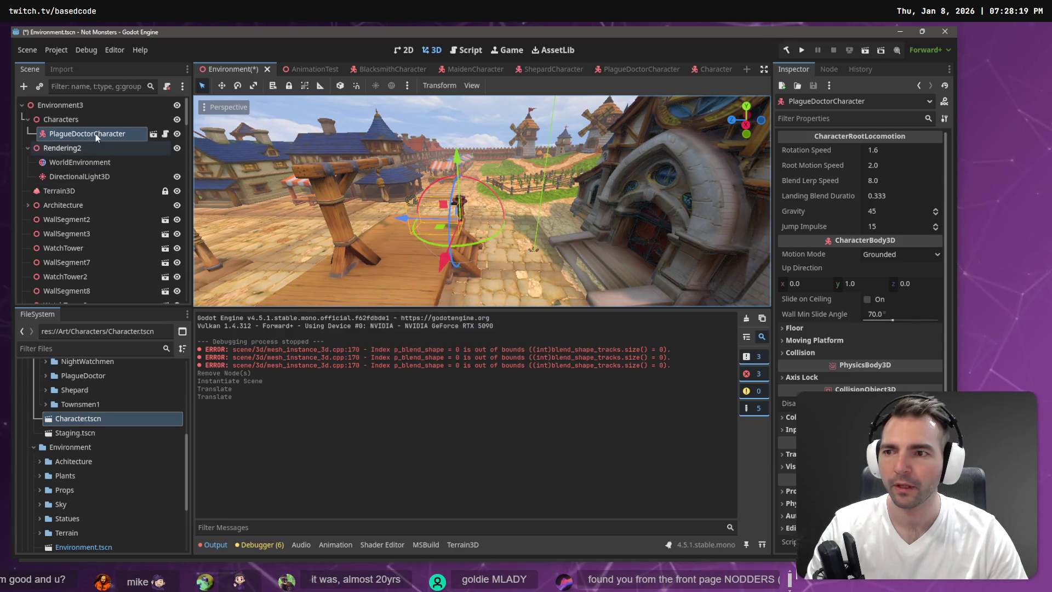
- Delete the PlagueDoctorCharacter node and save the Environment scene
{"action": "left_click", "coordinate": [96, 134]}
{"action": "key", "text": "Delete"}
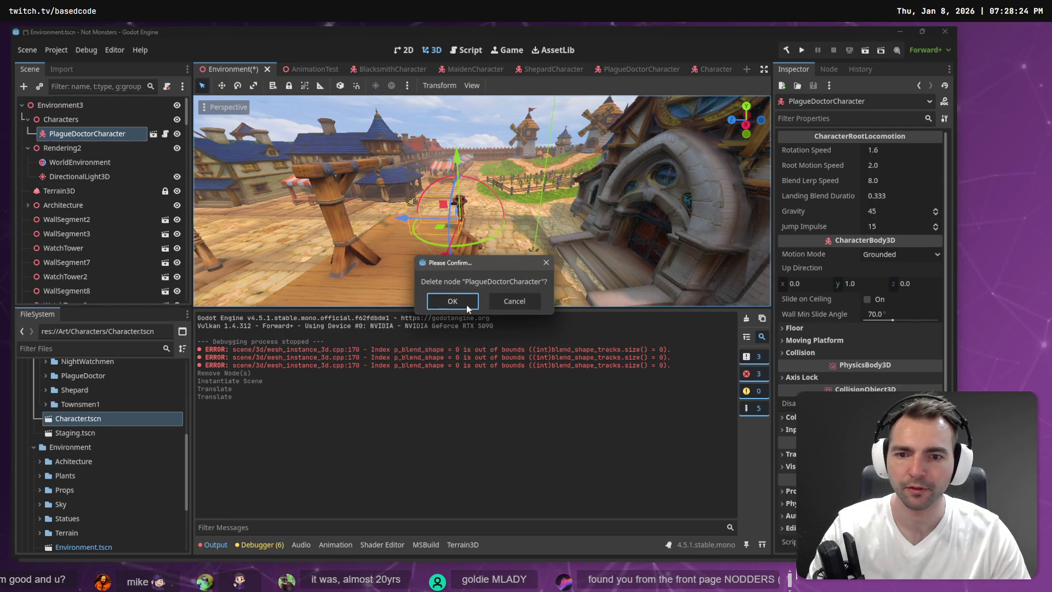
{"action": "left_click", "coordinate": [458, 300]}
{"action": "key", "text": "ctrl+s"}
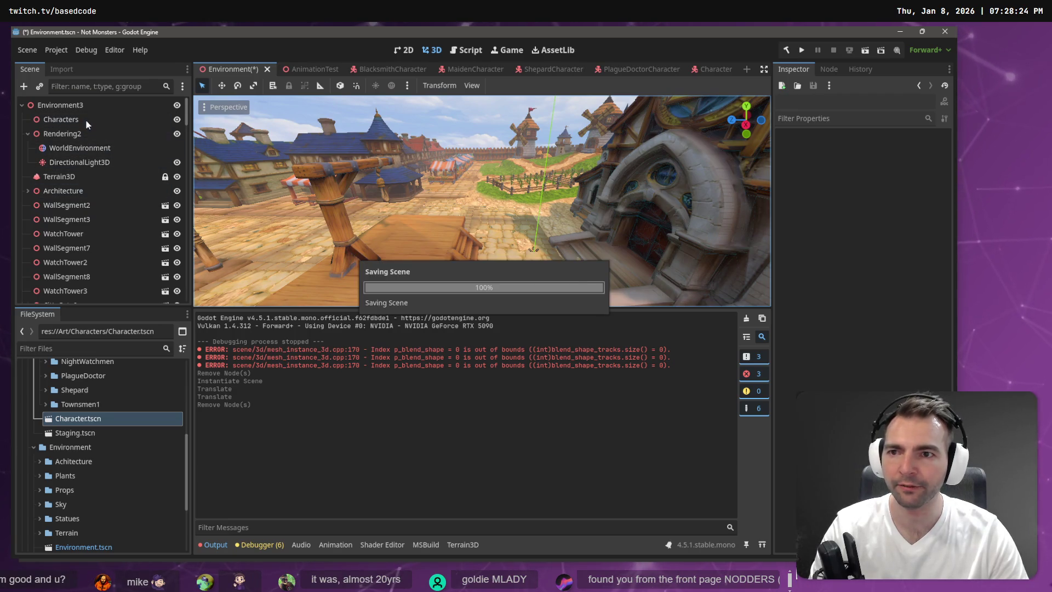
- Drop a Character instance from Character.tscn into the town
{"action": "key", "text": "alt+Tab"}
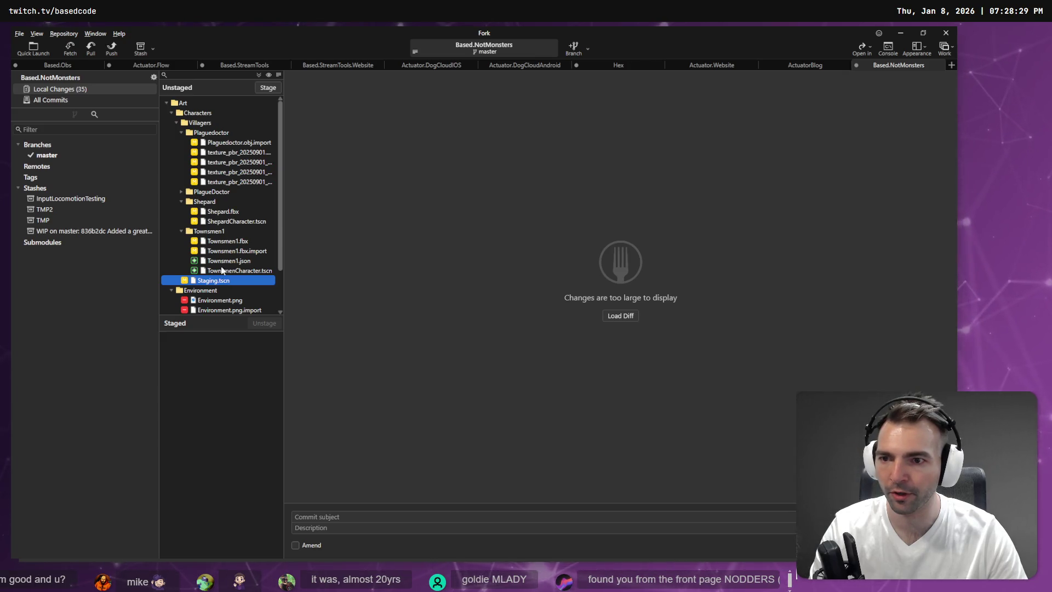
{"action": "key", "text": "alt+Tab"}
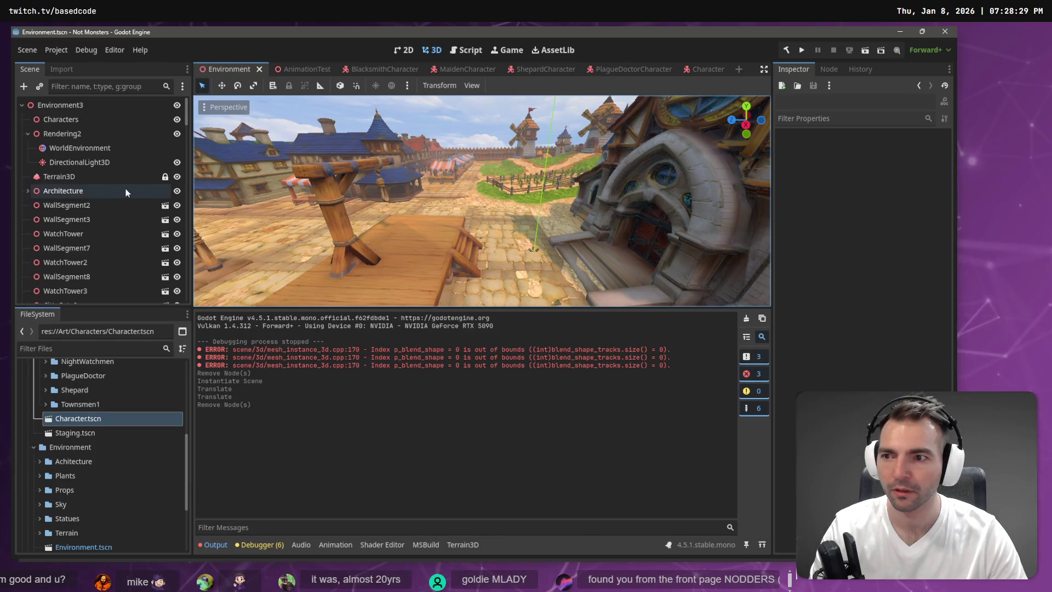
{"action": "mouse_move", "coordinate": [84, 416]}
{"action": "left_mouse_down"}
{"action": "mouse_move", "coordinate": [281, 291]}
{"action": "mouse_move", "coordinate": [416, 232]}
{"action": "left_mouse_up"}
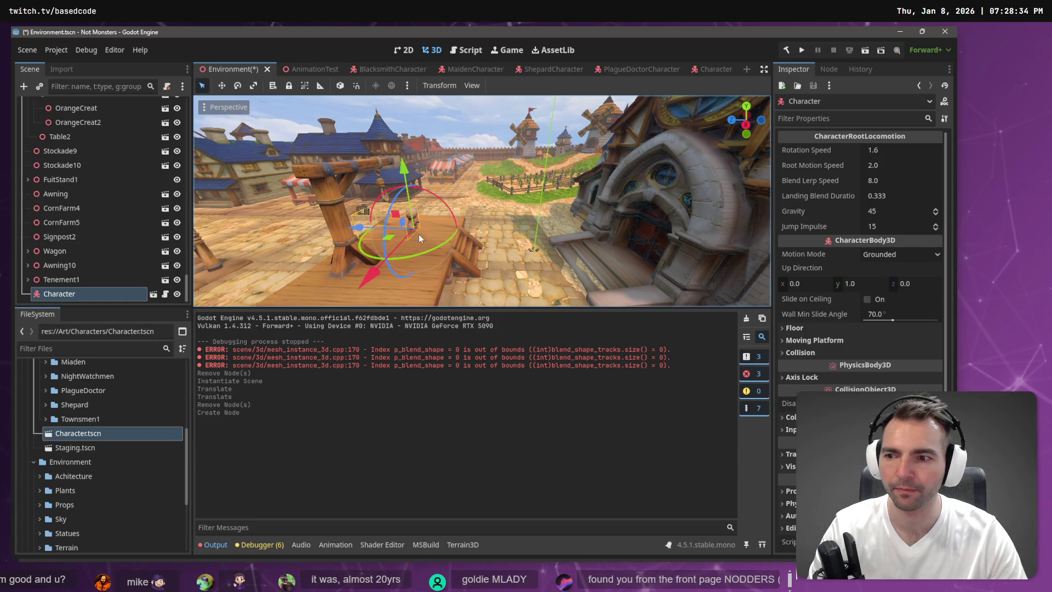
- Reparent Character under the Characters node, then save and launch the game with F5
{"action": "right_click", "coordinate": [101, 291]}
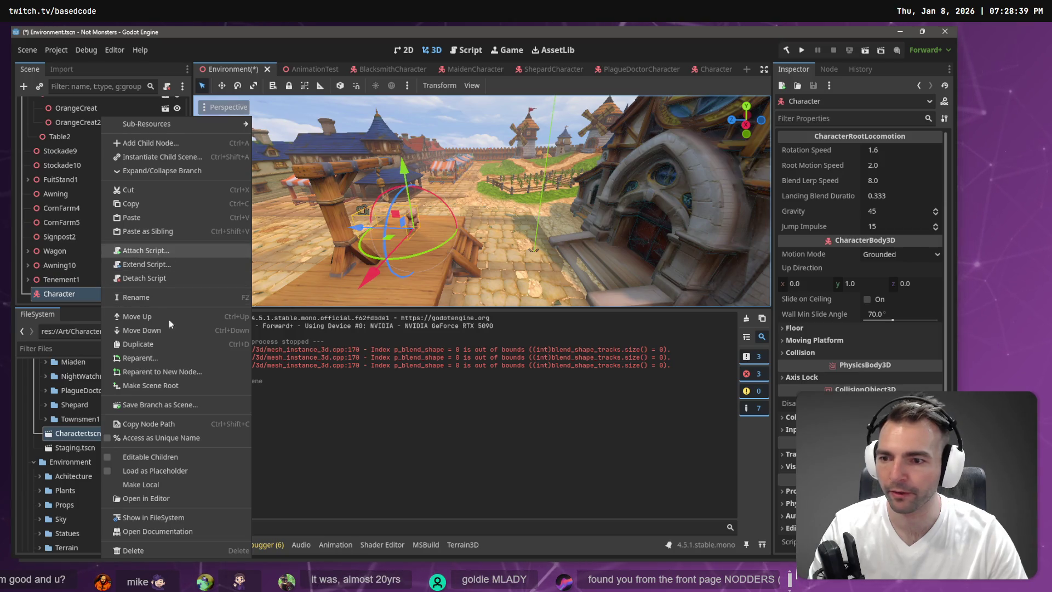
{"action": "left_click", "coordinate": [152, 361]}
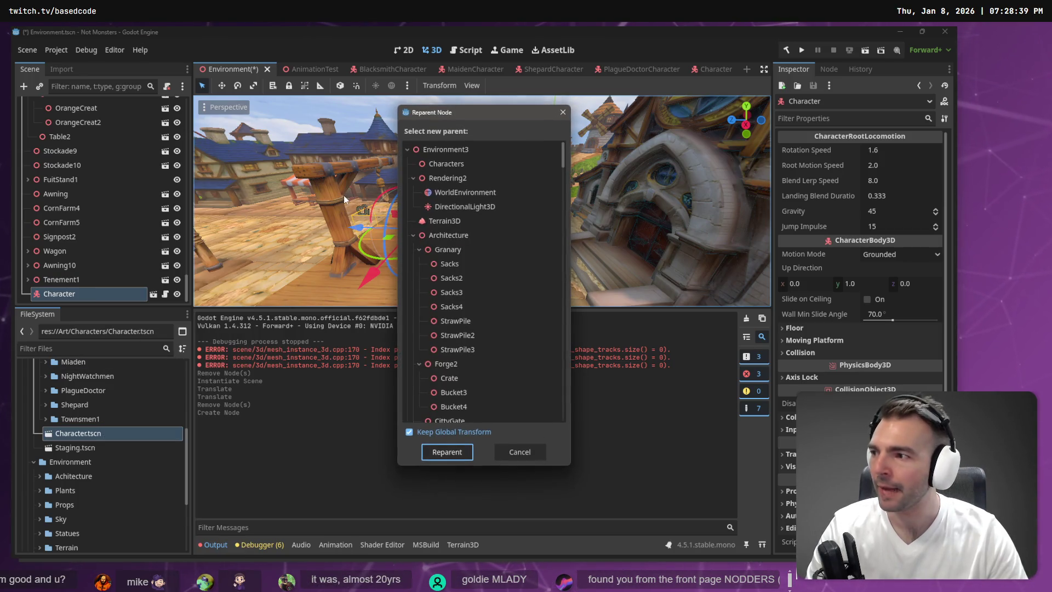
{"action": "double_click", "coordinate": [456, 166]}
{"action": "scroll", "coordinate": [407, 210], "scroll_direction": "up", "scroll_amount": 2}
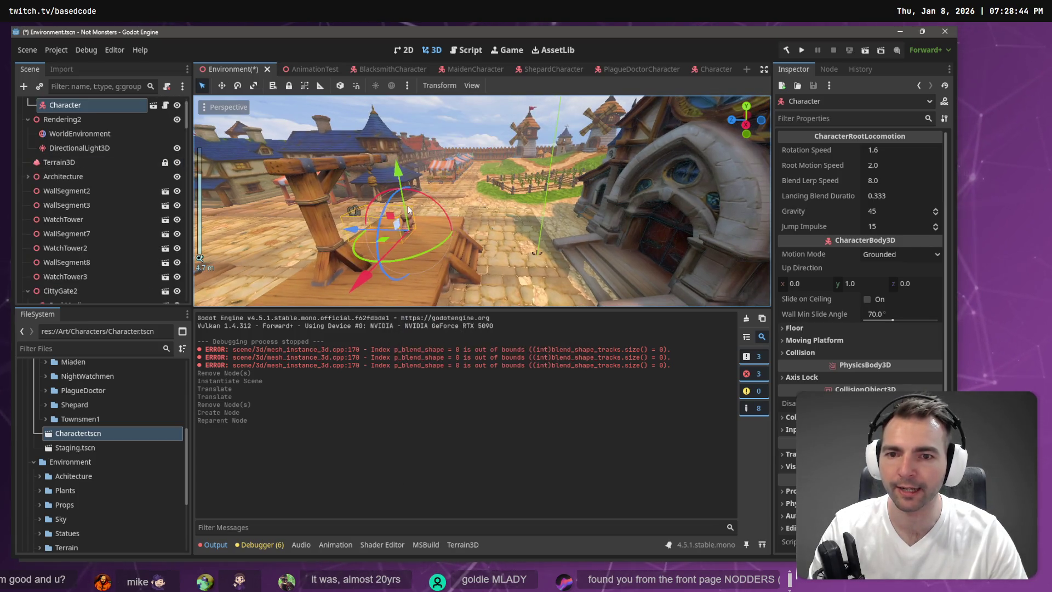
{"action": "key", "text": "F5"}
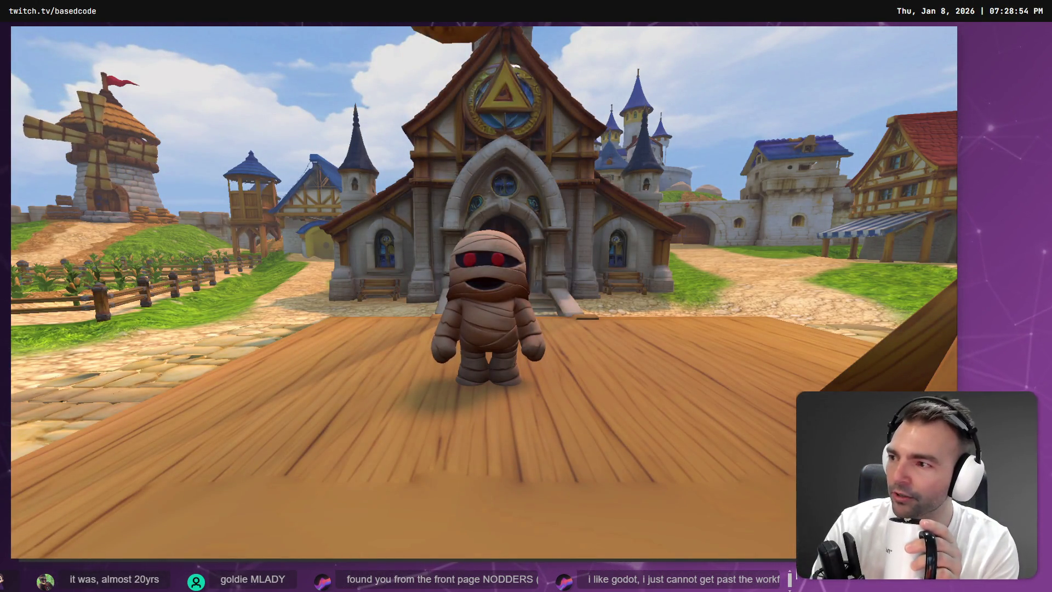
{"action": "key", "text": "a"}
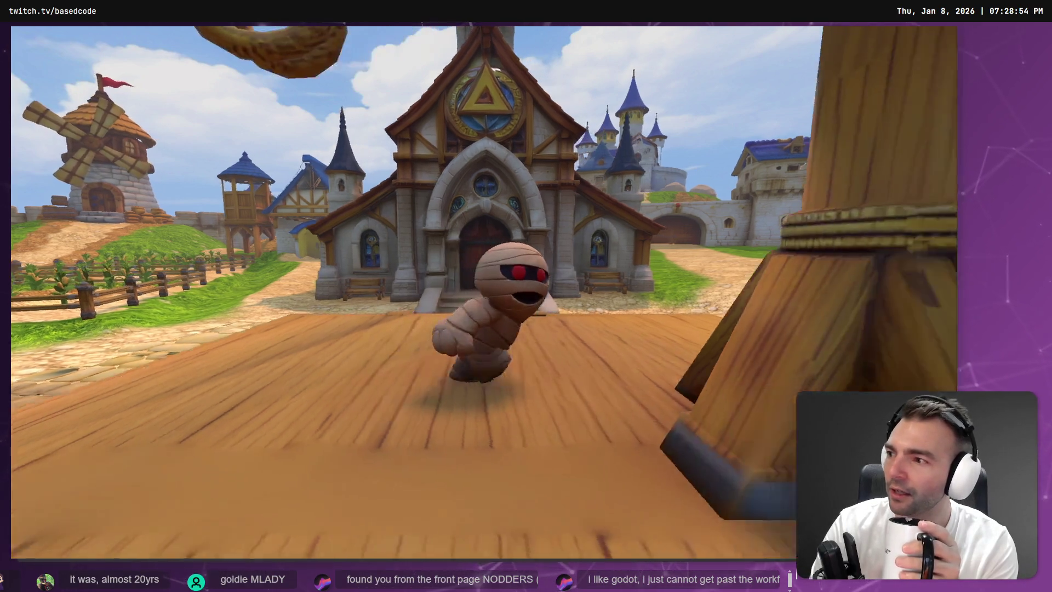
{"action": "key", "text": "w"}
{"action": "key", "text": "d"}
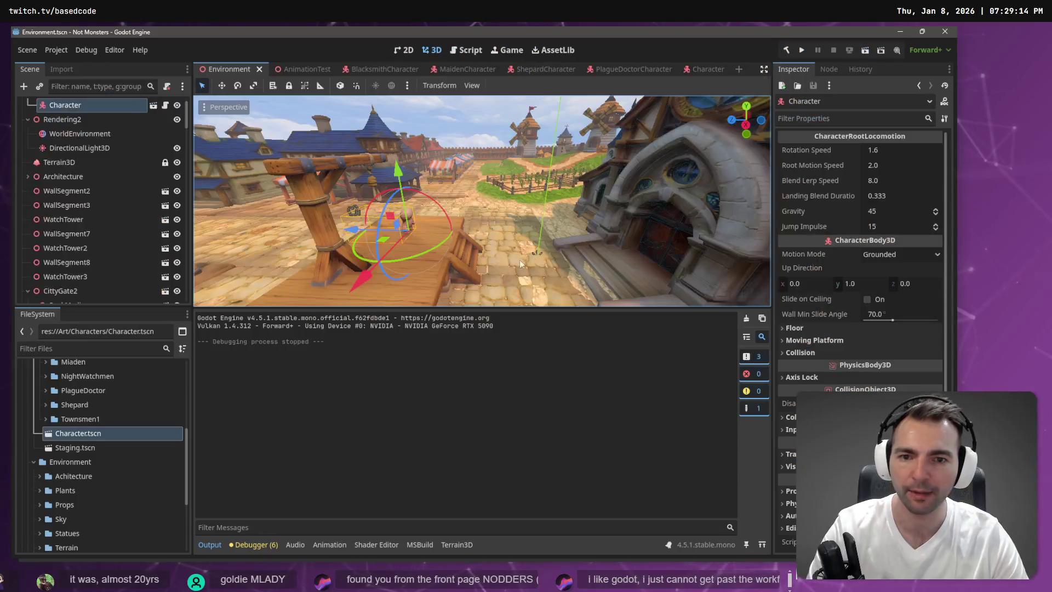
- Delete the Character node from the Environment scene
{"action": "scroll", "coordinate": [95, 176], "scroll_direction": "up", "scroll_amount": 2}
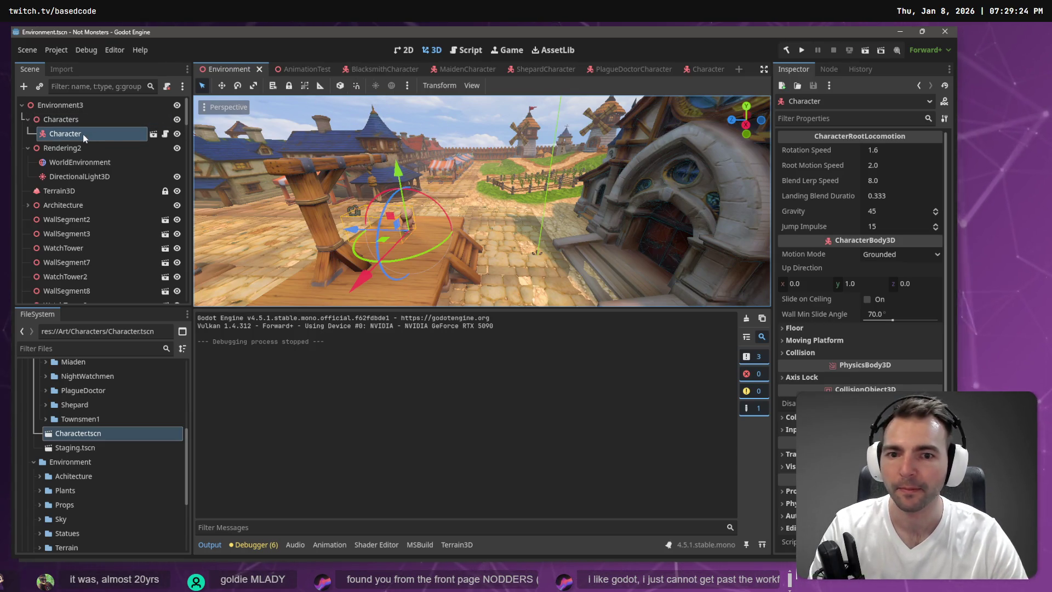
{"action": "scroll", "coordinate": [100, 449], "scroll_direction": "up", "scroll_amount": 3}
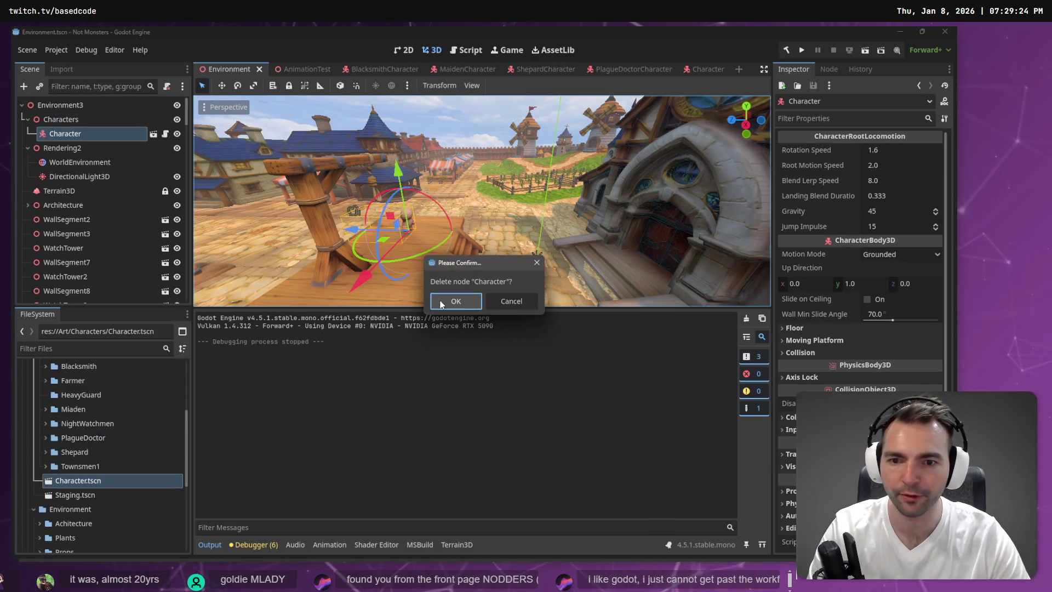
{"action": "key", "text": "Return"}
{"action": "scroll", "coordinate": [123, 436], "scroll_direction": "up", "scroll_amount": 1}
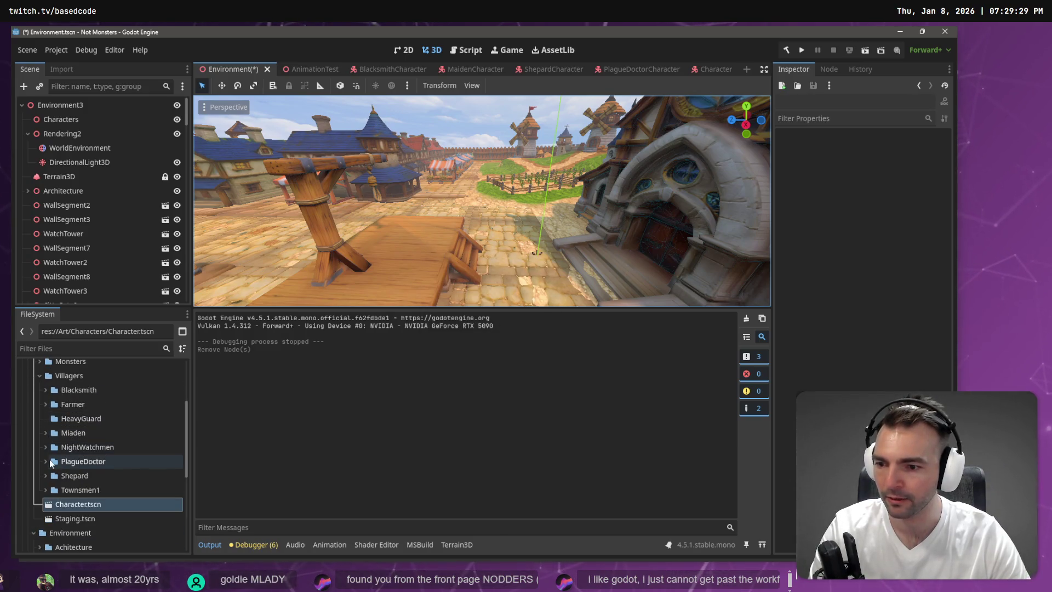
- Place a PlagueDoctorCharacter instance on the wooden platform and run the game
{"action": "left_click", "coordinate": [45, 460]}
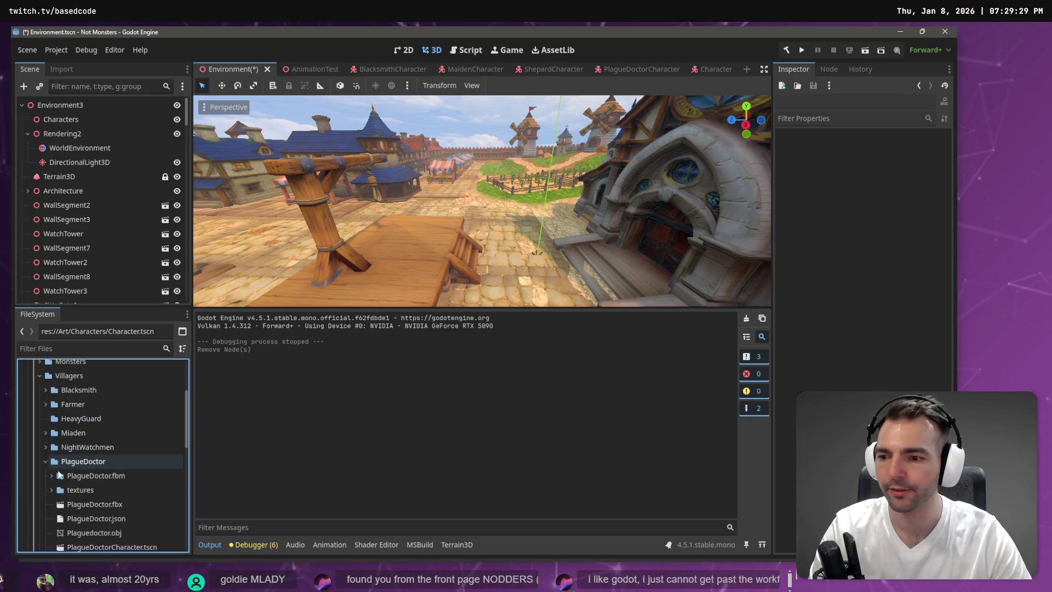
{"action": "left_click", "coordinate": [87, 468]}
{"action": "scroll", "coordinate": [119, 462], "scroll_direction": "down", "scroll_amount": 3}
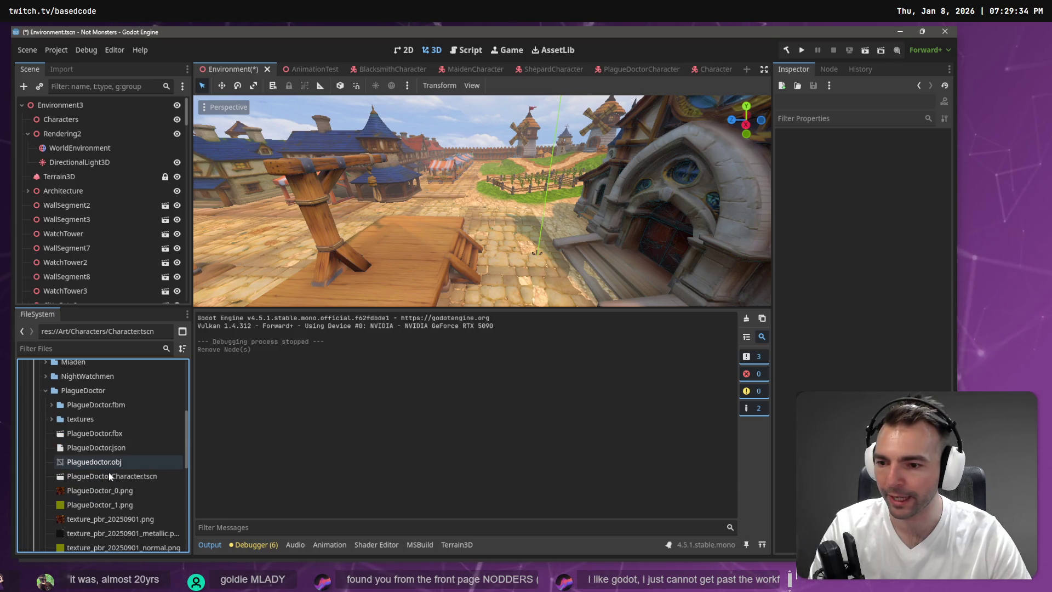
{"action": "mouse_move", "coordinate": [108, 474]}
{"action": "left_mouse_down"}
{"action": "mouse_move", "coordinate": [181, 474]}
{"action": "mouse_move", "coordinate": [417, 235]}
{"action": "left_mouse_up"}
{"action": "key", "text": "F5"}
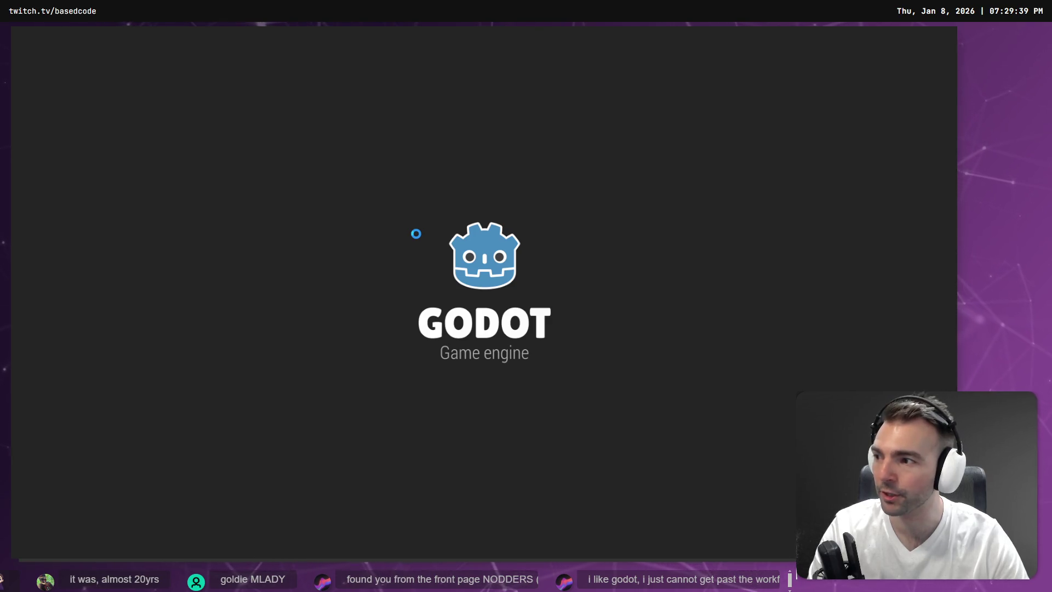
- Walk the plague doctor forward, stop the game, and delete the PlagueDoctorCharacter node
{"action": "key", "text": "w"}
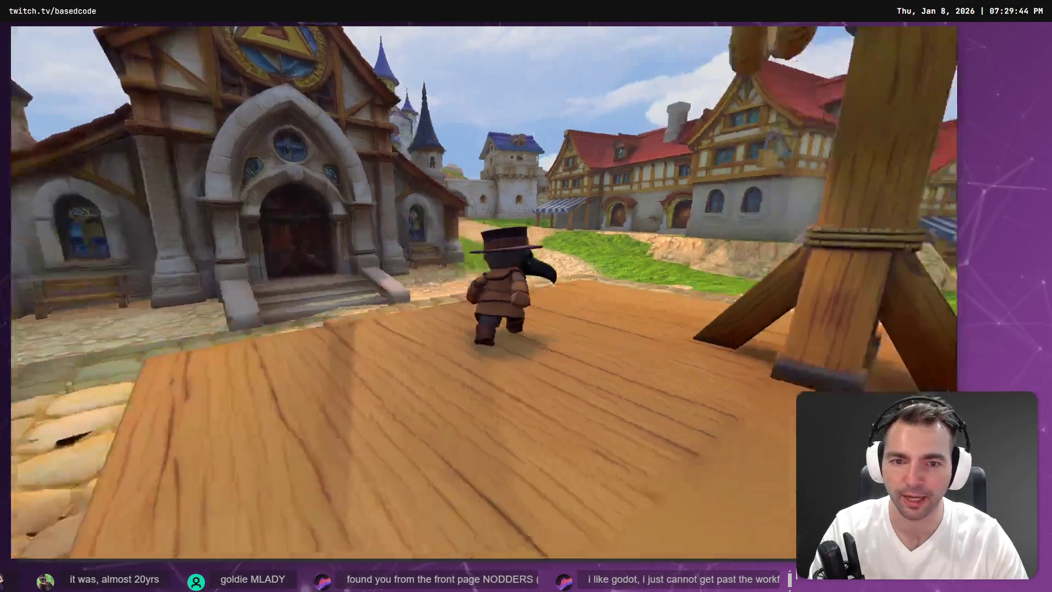
{"action": "key", "text": "Escape"}
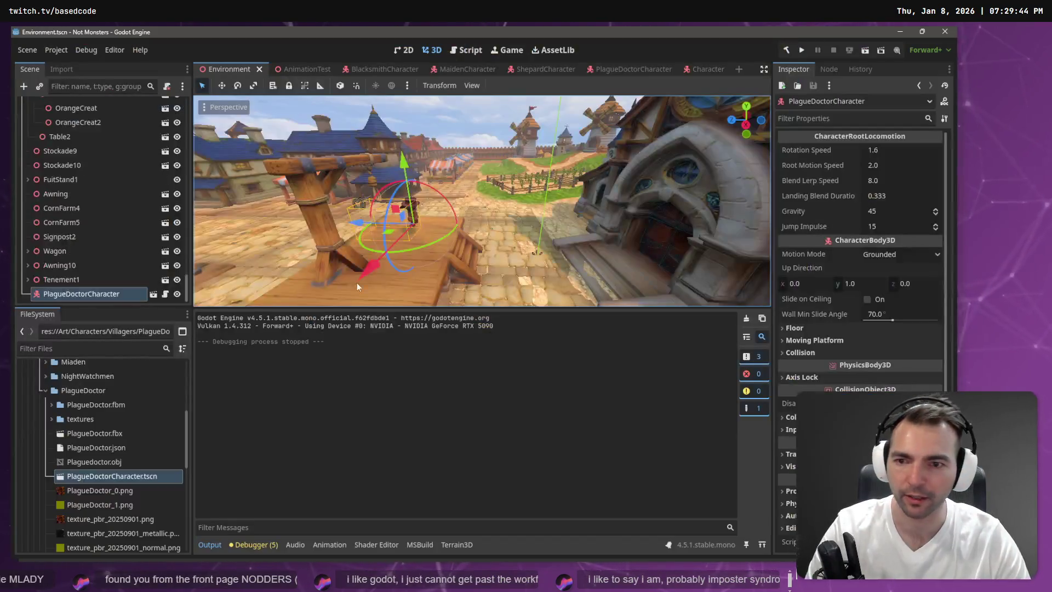
{"action": "left_click", "coordinate": [93, 295]}
{"action": "key", "text": "Delete"}
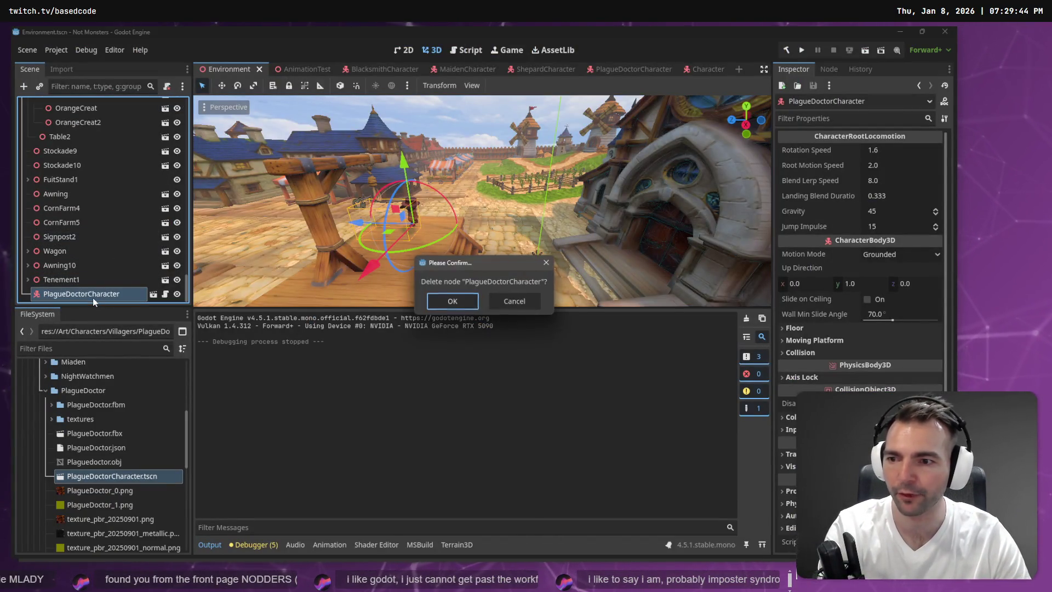
{"action": "key", "text": "Return"}
- Place a TownsmenCharacter instance on the platform and open its scene despite missing dependencies
{"action": "left_click", "coordinate": [45, 389]}
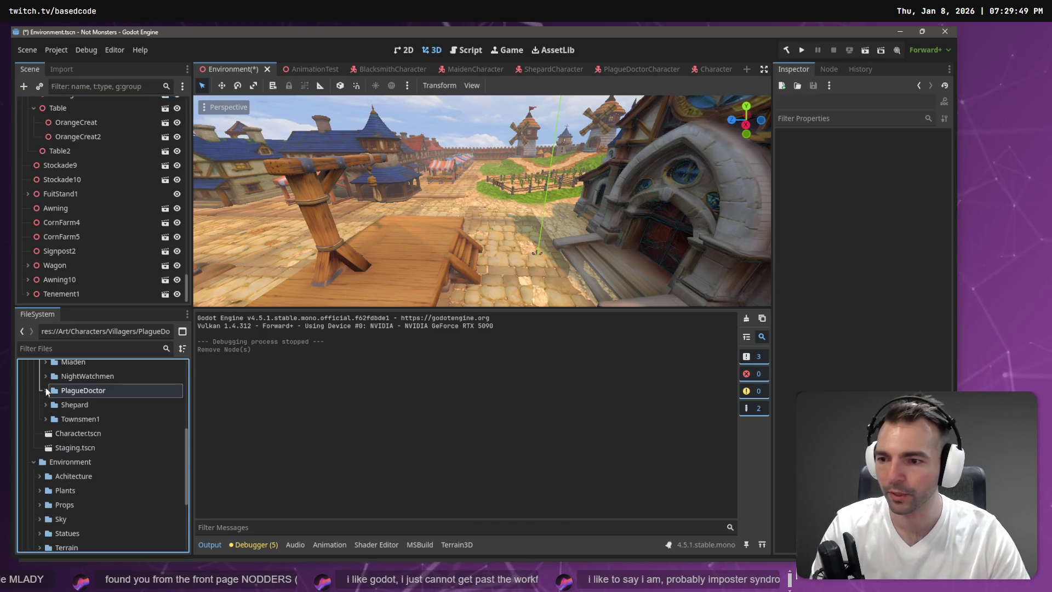
{"action": "left_click", "coordinate": [45, 418]}
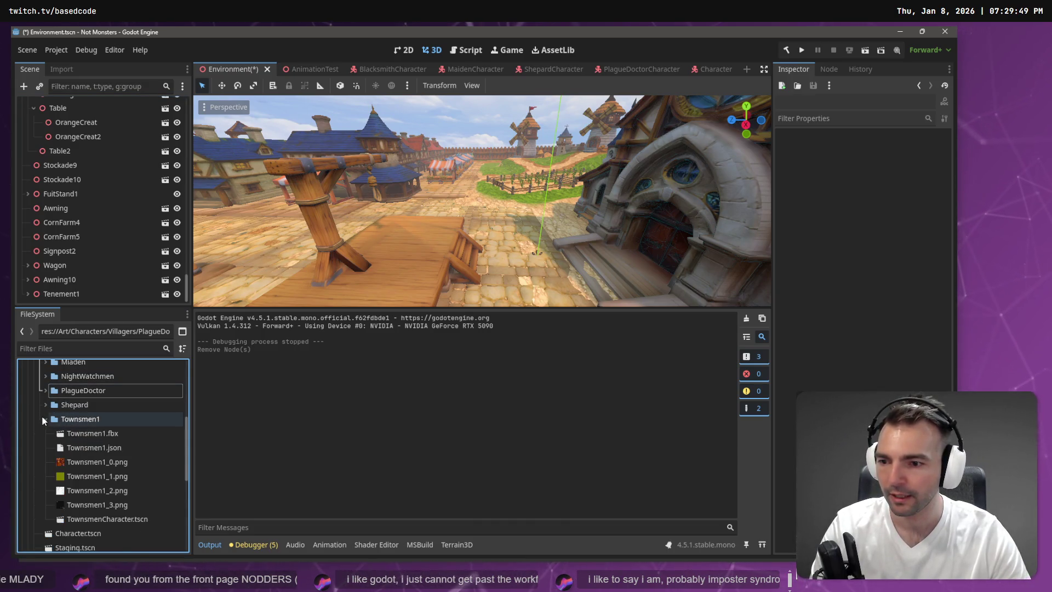
{"action": "left_click", "coordinate": [112, 518]}
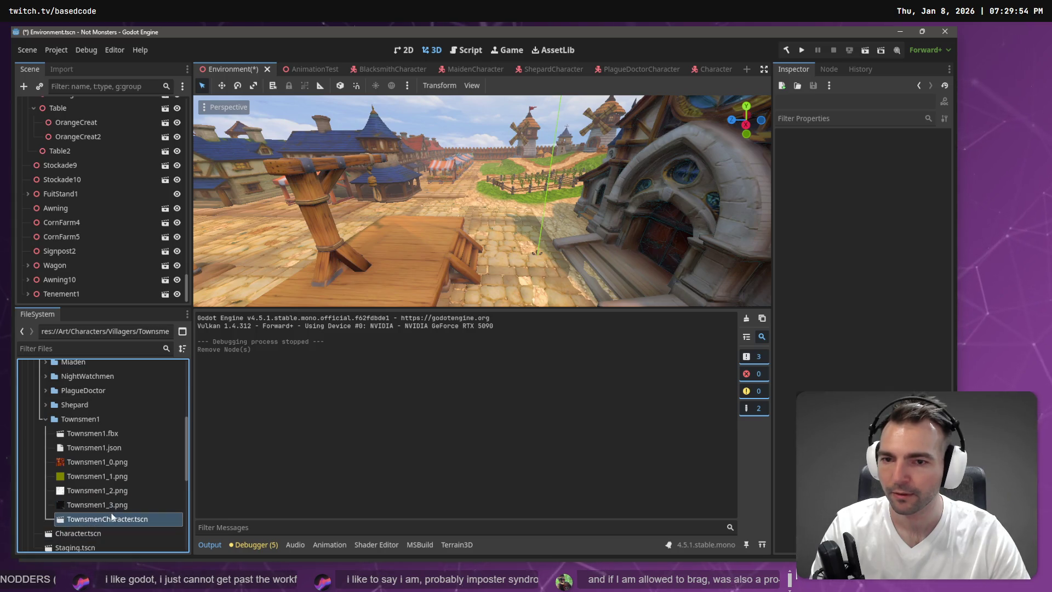
{"action": "left_click_drag", "start_coordinate": [408, 222], "coordinate": [413, 231]}
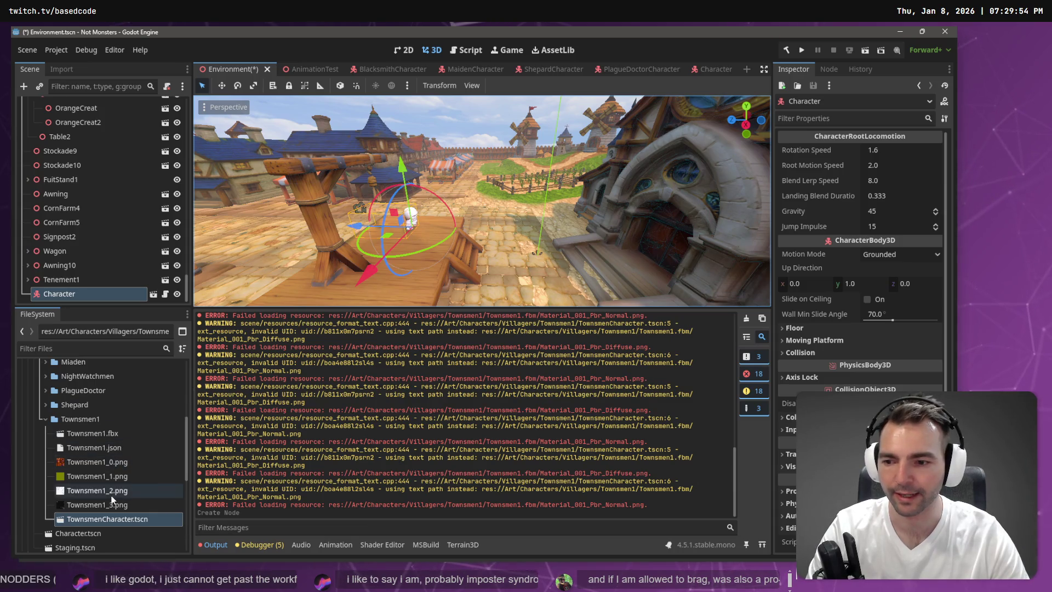
{"action": "double_click", "coordinate": [107, 518]}
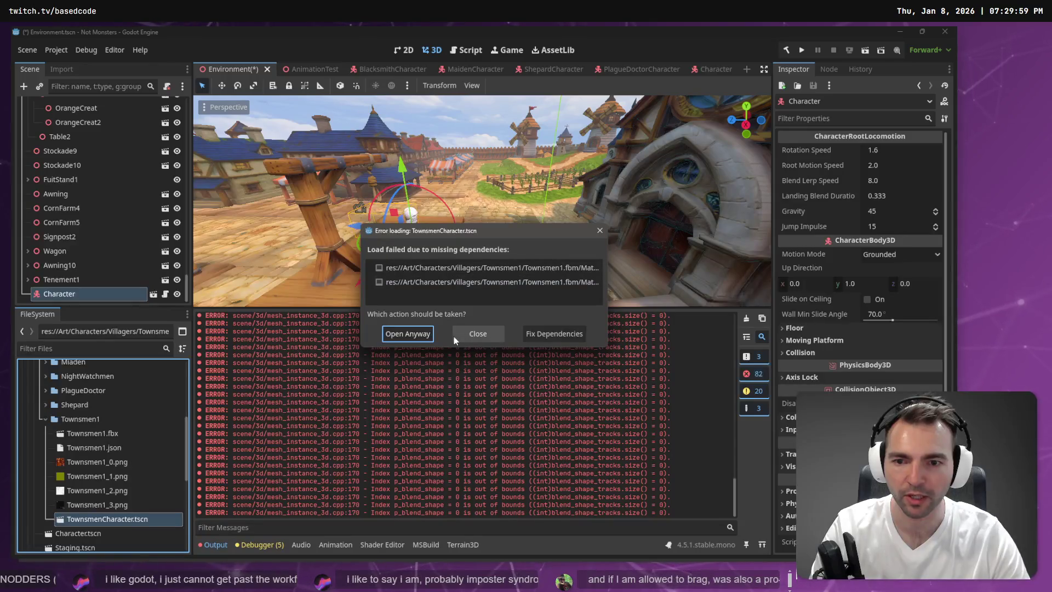
{"action": "left_click", "coordinate": [408, 334]}
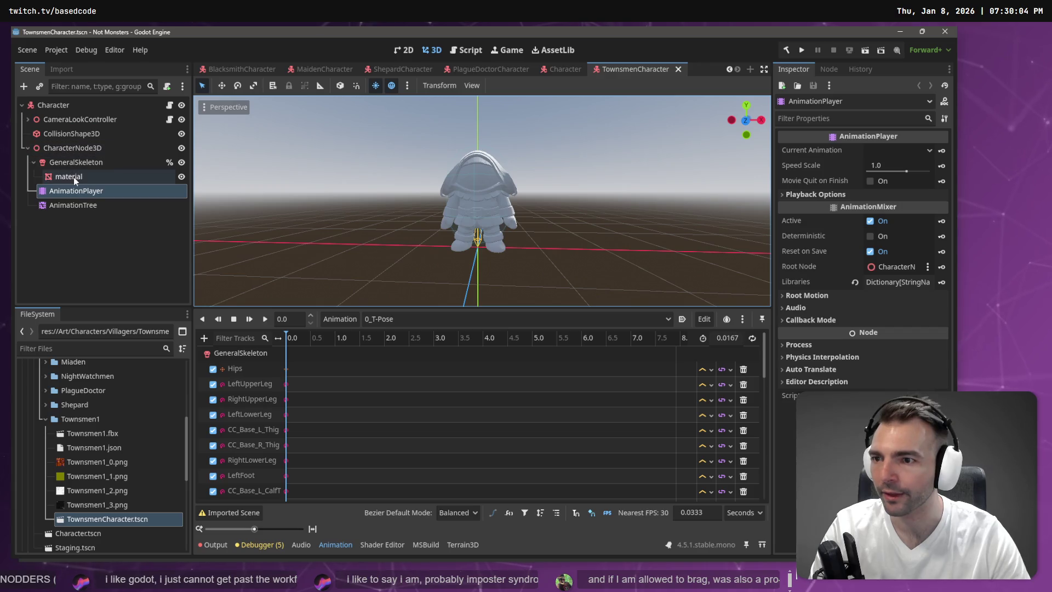
- After checking the material overrides, reimport Townsmen1.fbx and close the TownsmenCharacter scene tab
{"action": "left_click", "coordinate": [74, 177]}
{"action": "left_click", "coordinate": [846, 206]}
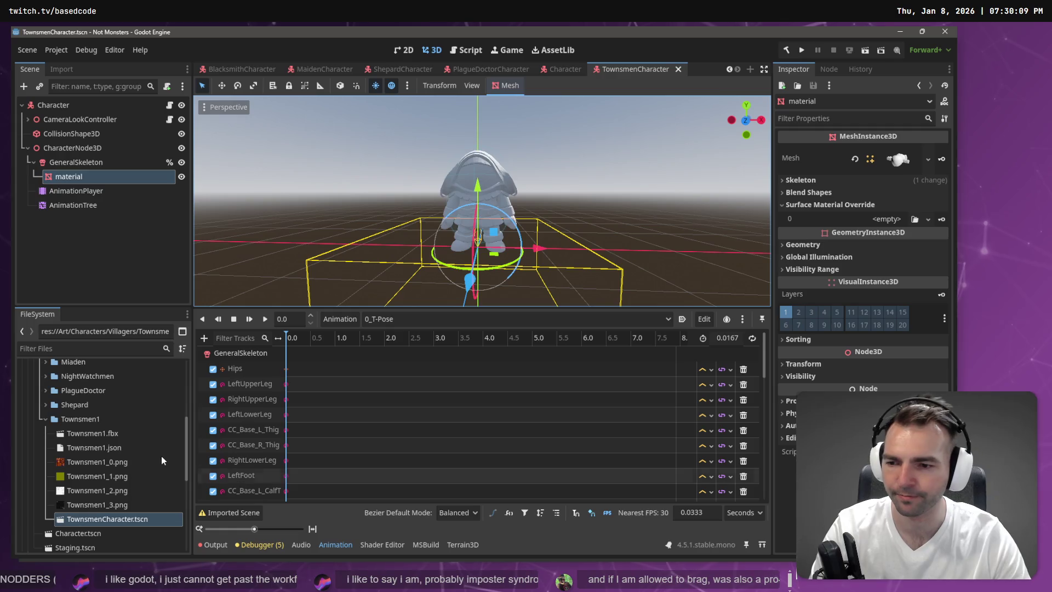
{"action": "left_click", "coordinate": [122, 437]}
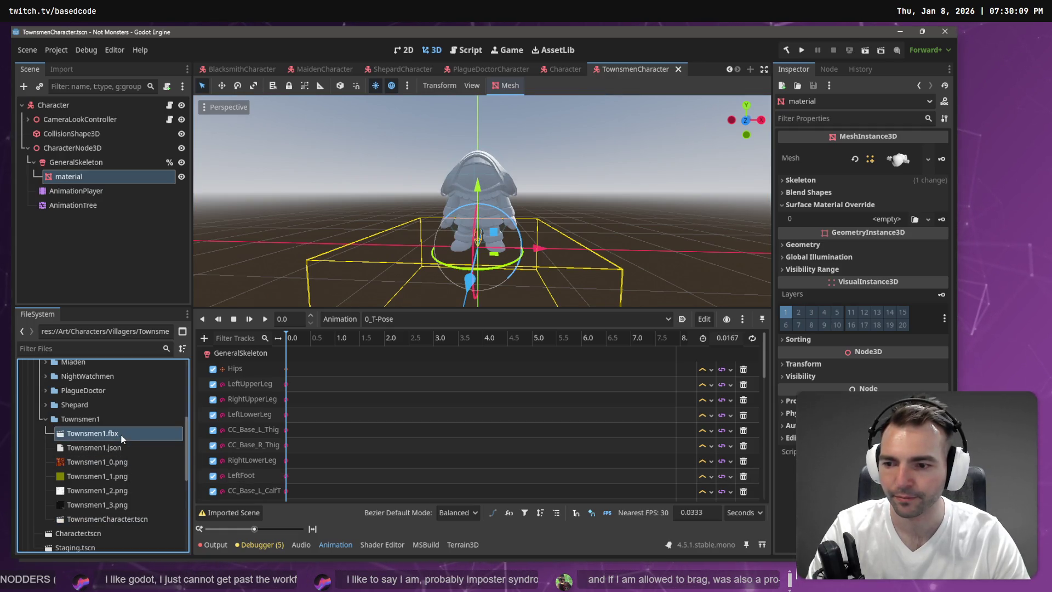
{"action": "left_click", "coordinate": [63, 70]}
{"action": "scroll", "coordinate": [101, 192], "scroll_direction": "down", "scroll_amount": 5}
{"action": "left_click", "coordinate": [142, 298]}
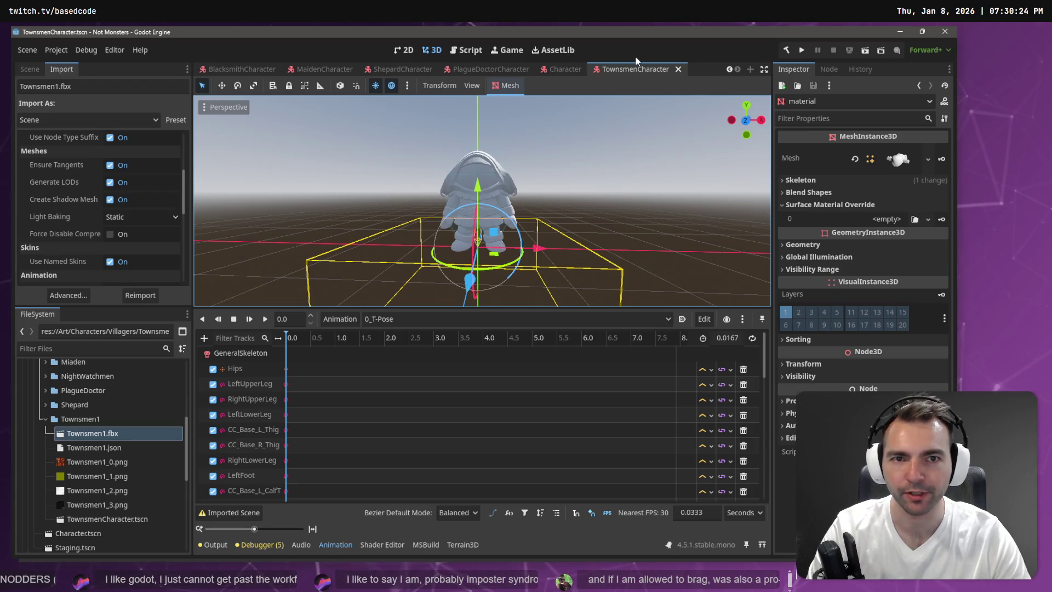
{"action": "middle_click", "coordinate": [638, 71]}
- Expand the Shepard folder and inspect the Character scene's GeneralSkeleton node
{"action": "left_click", "coordinate": [45, 418]}
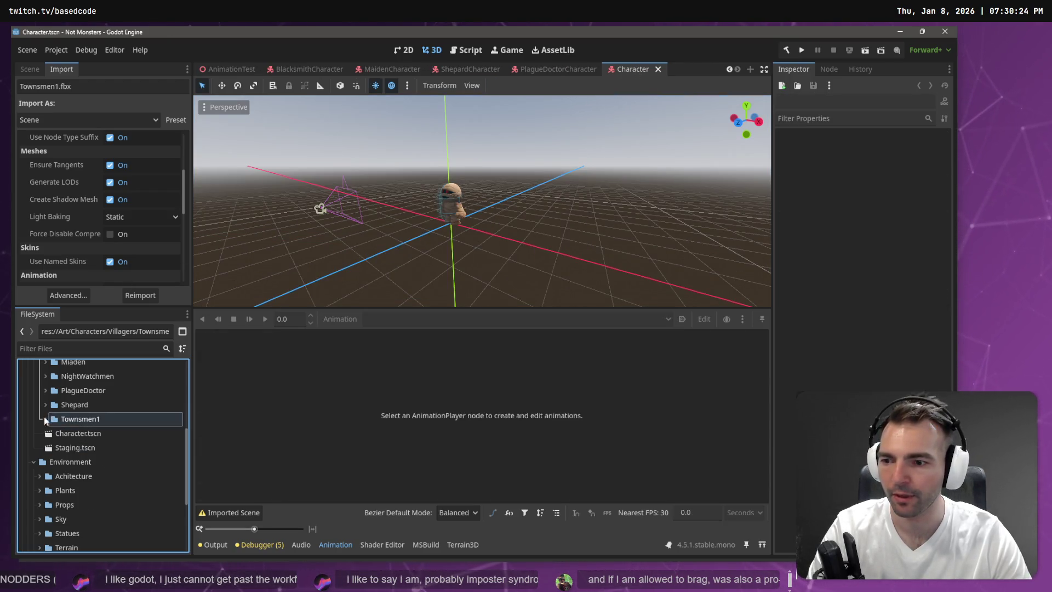
{"action": "left_click", "coordinate": [47, 406]}
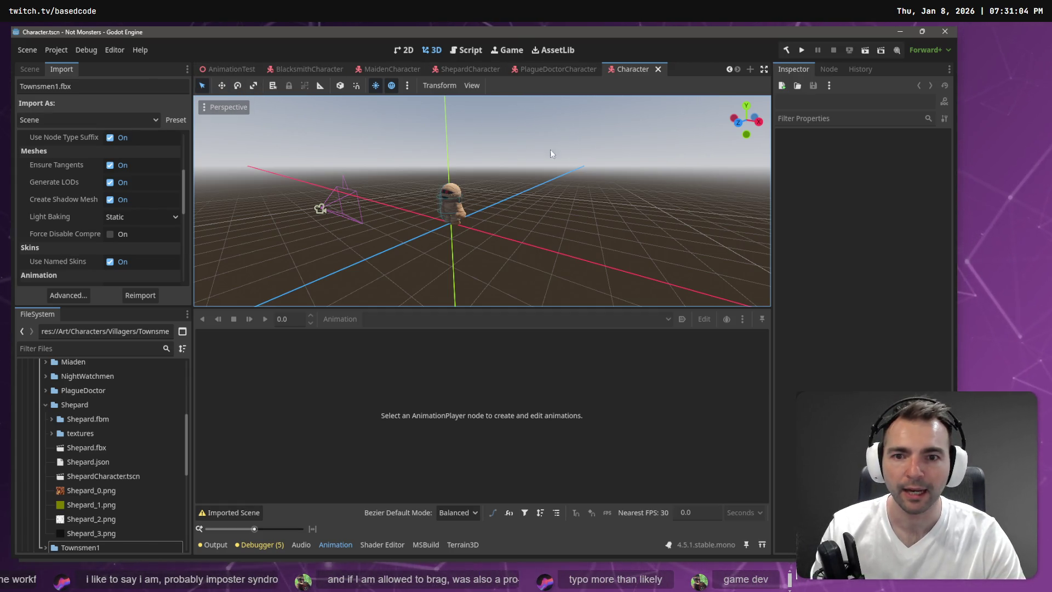
{"action": "left_click_drag", "start_coordinate": [550, 149], "coordinate": [493, 159]}
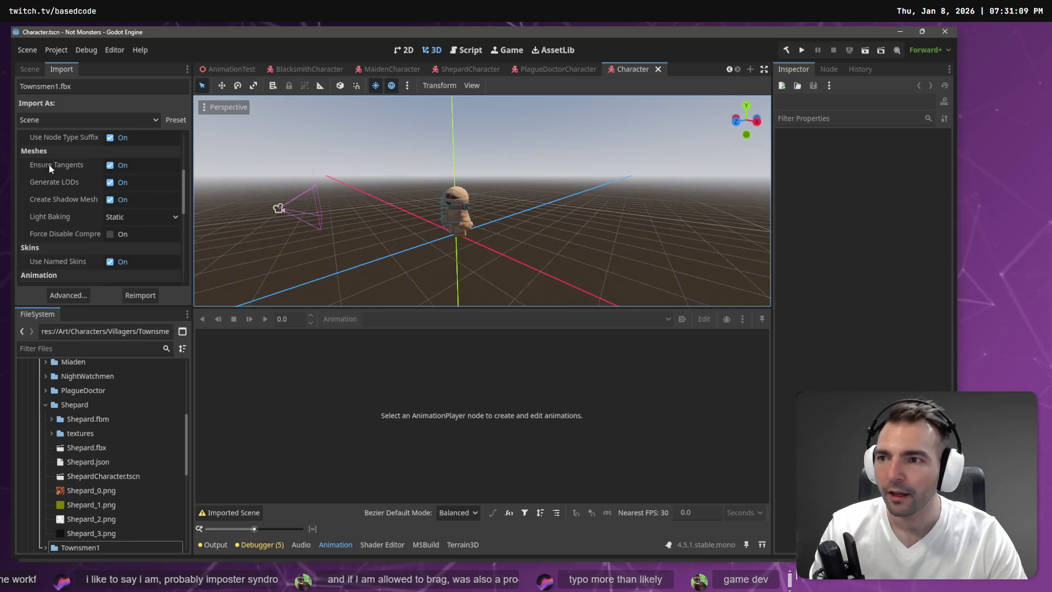
{"action": "left_click", "coordinate": [35, 70]}
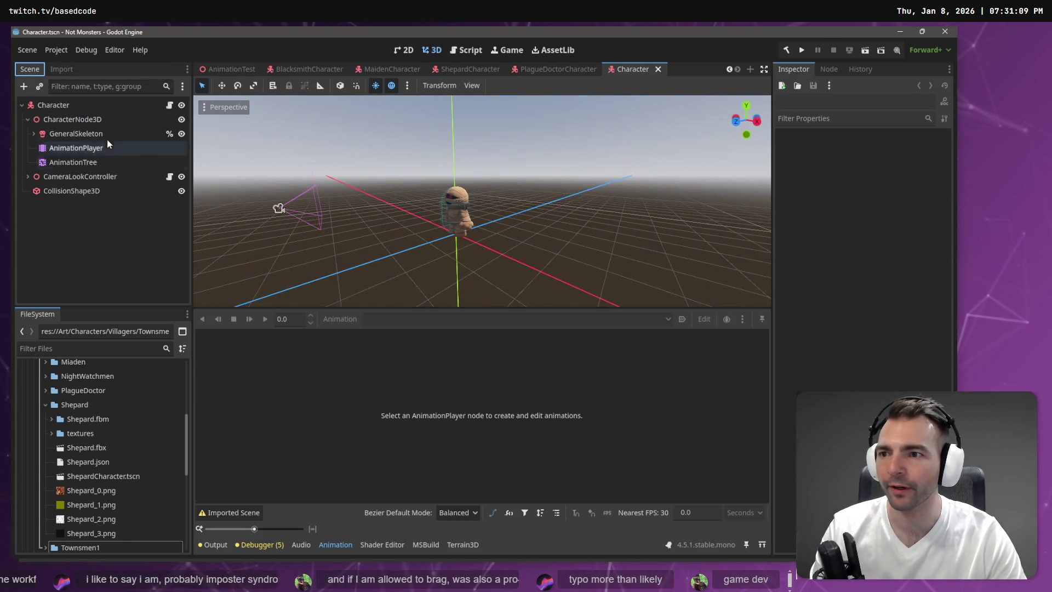
{"action": "left_click", "coordinate": [75, 135]}
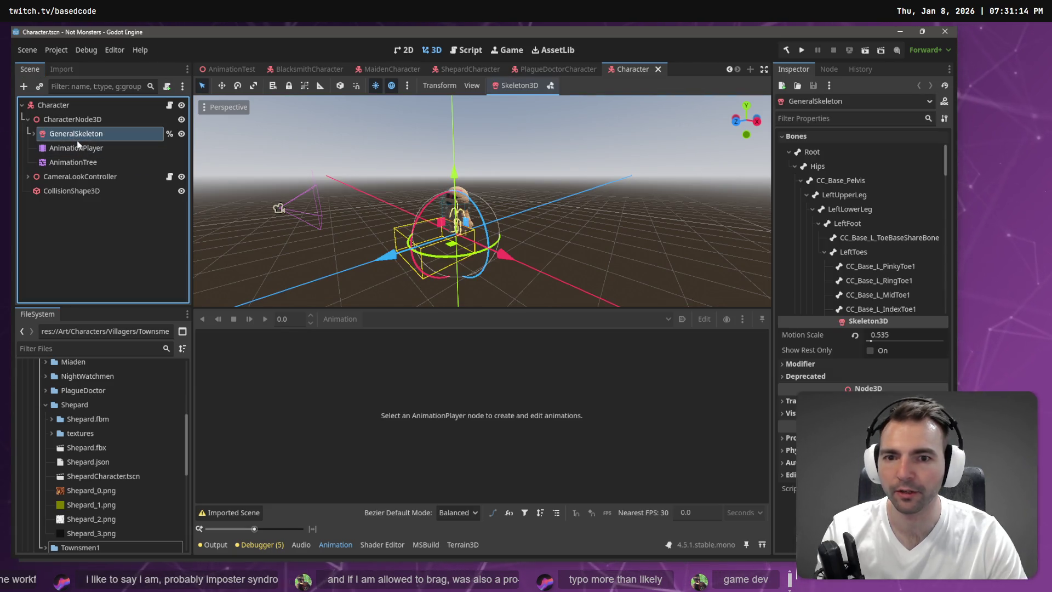
- Bring the Environment scene tab back into view and switch to it
{"action": "left_click", "coordinate": [68, 237]}
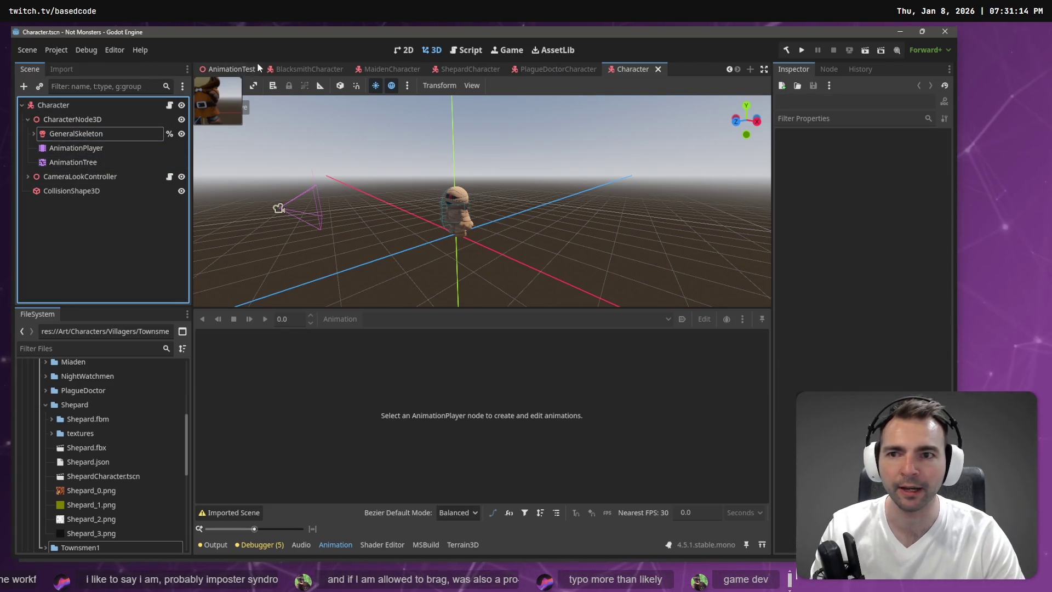
{"action": "scroll", "coordinate": [257, 66], "scroll_direction": "up", "scroll_amount": 1}
{"action": "left_click", "coordinate": [245, 70]}
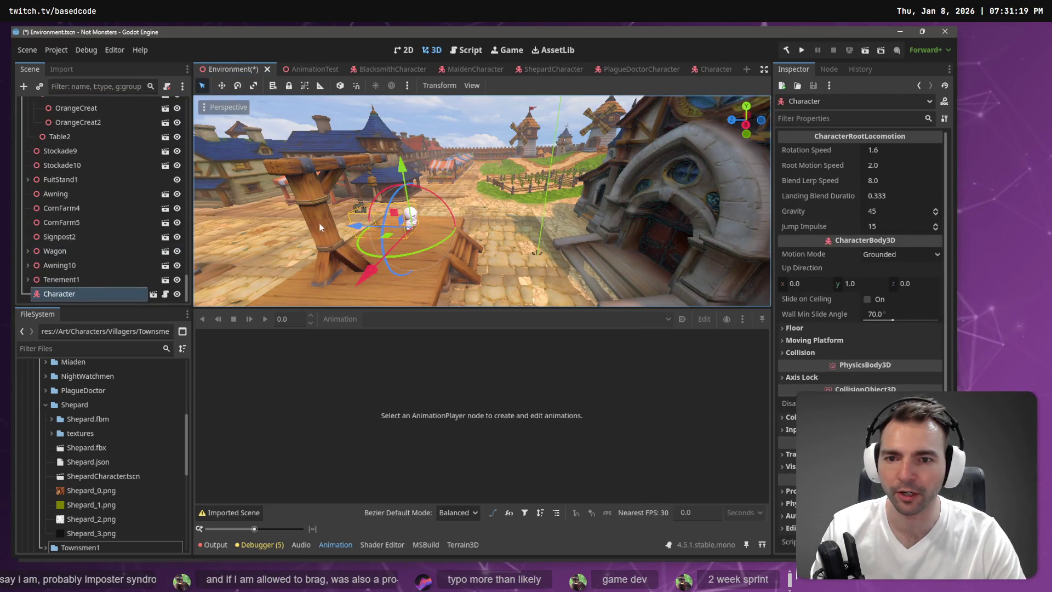
- Delete the old Character node from the town's scene tree
{"action": "scroll", "coordinate": [137, 165], "scroll_direction": "up", "scroll_amount": 15}
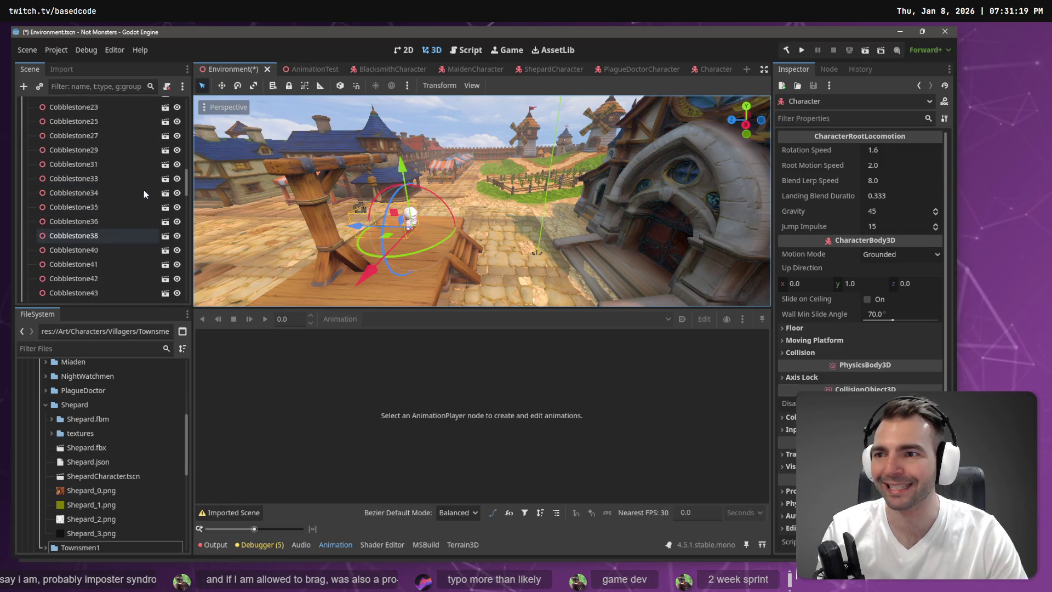
{"action": "scroll", "coordinate": [142, 181], "scroll_direction": "up", "scroll_amount": 5}
{"action": "left_click", "coordinate": [27, 190]}
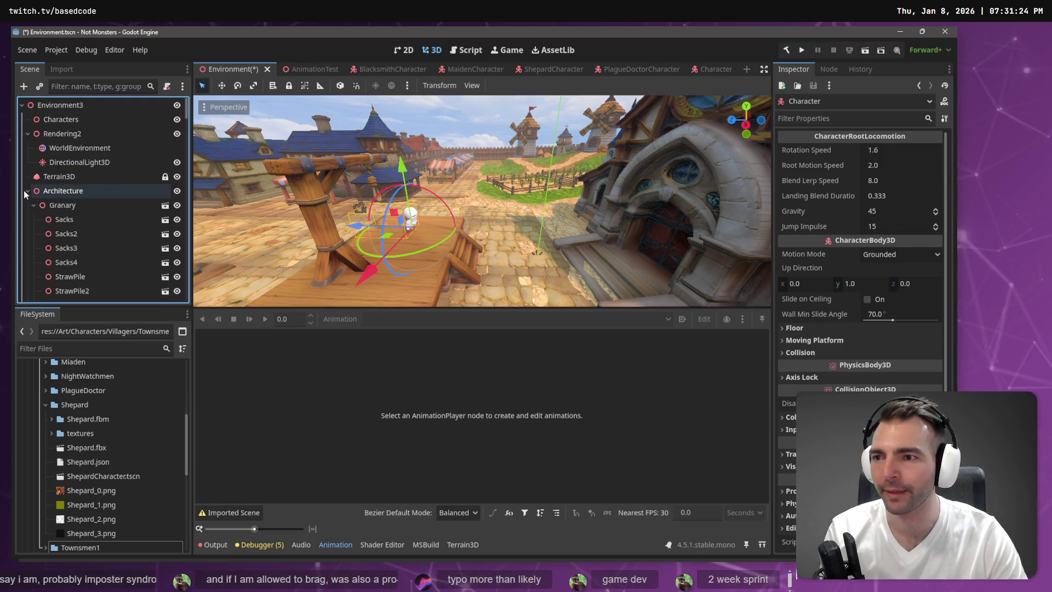
{"action": "left_click", "coordinate": [66, 190]}
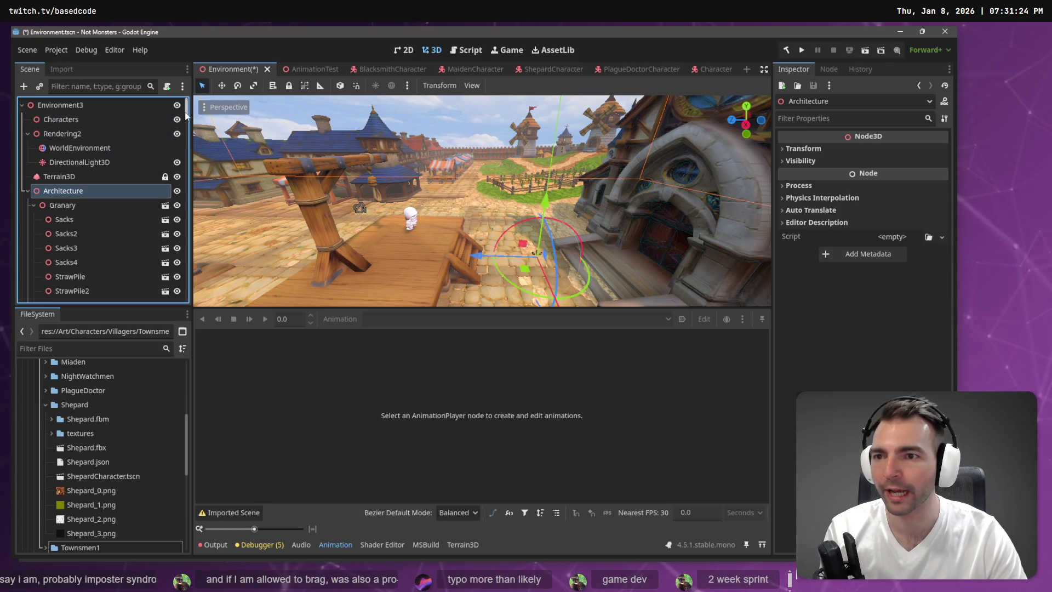
{"action": "scroll", "coordinate": [176, 219], "scroll_direction": "down", "scroll_amount": 20}
{"action": "left_click", "coordinate": [54, 296]}
{"action": "key", "text": "Delete"}
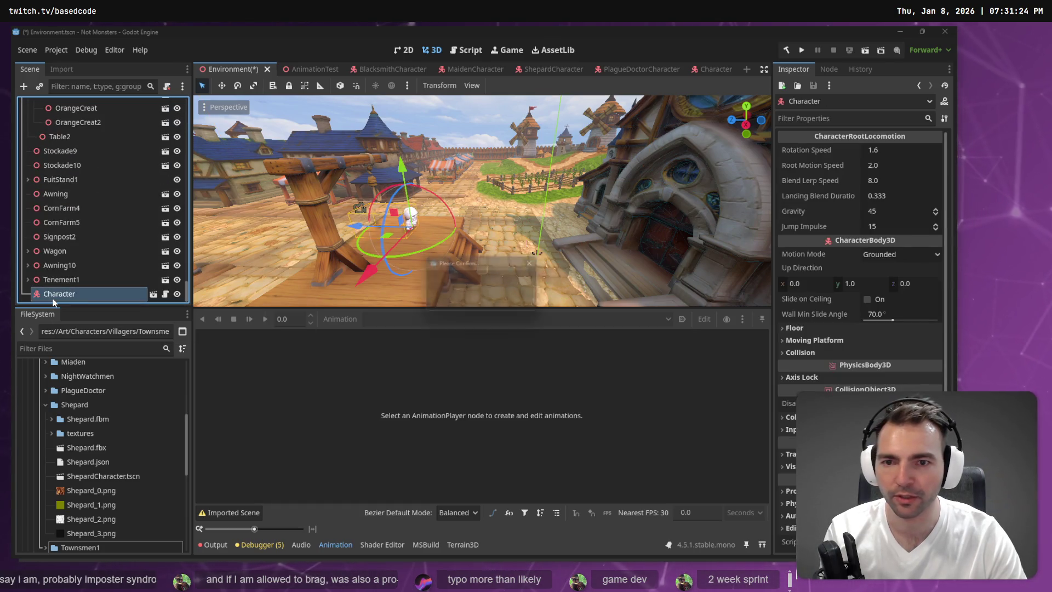
{"action": "key", "text": "Return"}
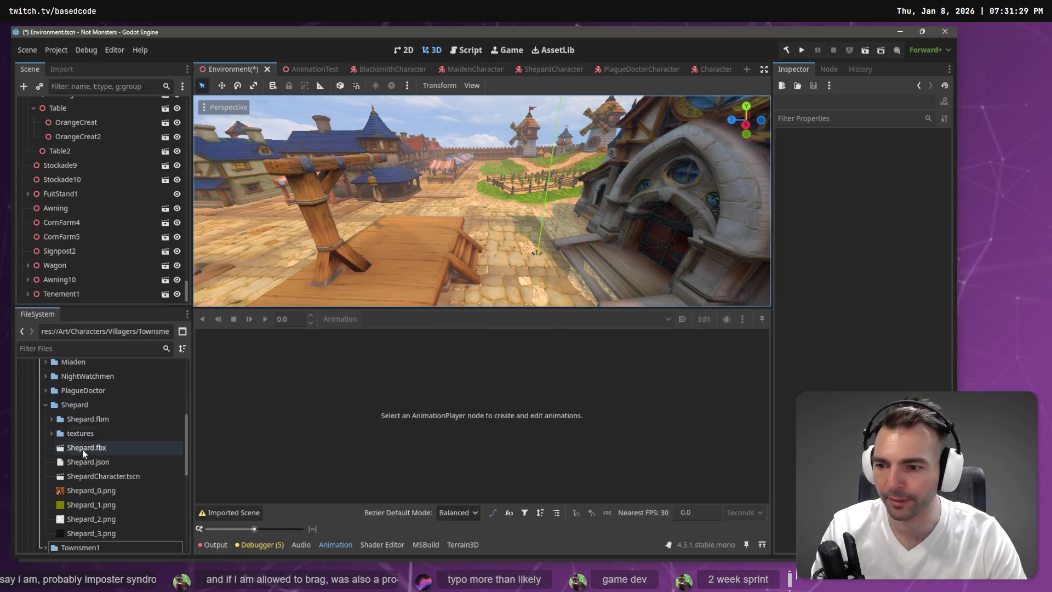
- Drop a ShepardCharacter.tscn instance onto the wooden platform and launch the game with F5
{"action": "left_click", "coordinate": [118, 476]}
{"action": "mouse_move", "coordinate": [125, 475]}
{"action": "left_mouse_down"}
{"action": "mouse_move", "coordinate": [418, 244]}
{"action": "mouse_move", "coordinate": [421, 231]}
{"action": "left_mouse_up"}
{"action": "key", "text": "F5"}
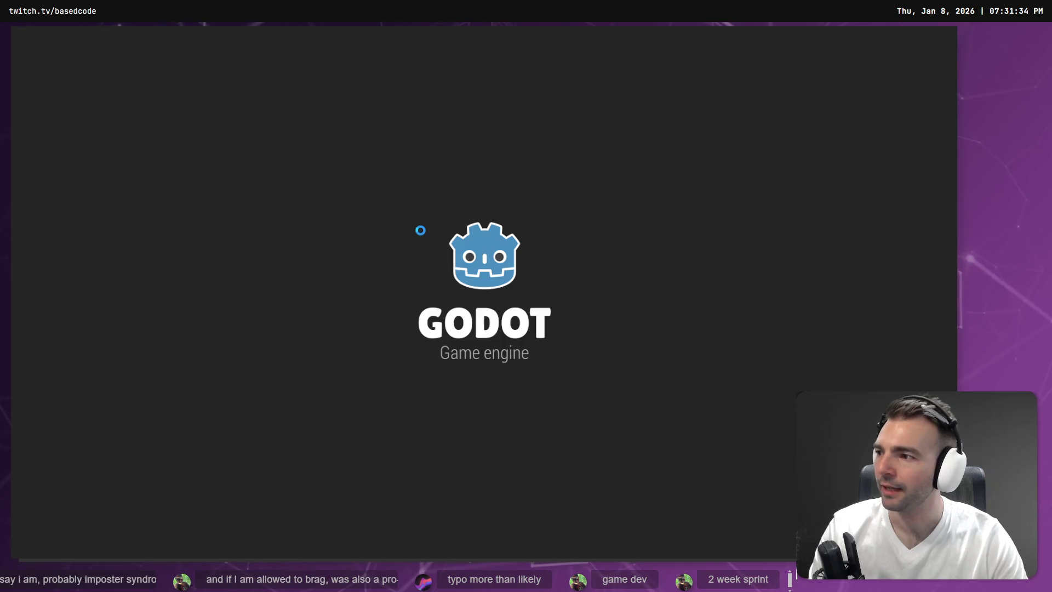
- Run the hooded character off the platform along the cobblestones toward the market stall, then turn back
{"action": "key", "text": "w"}
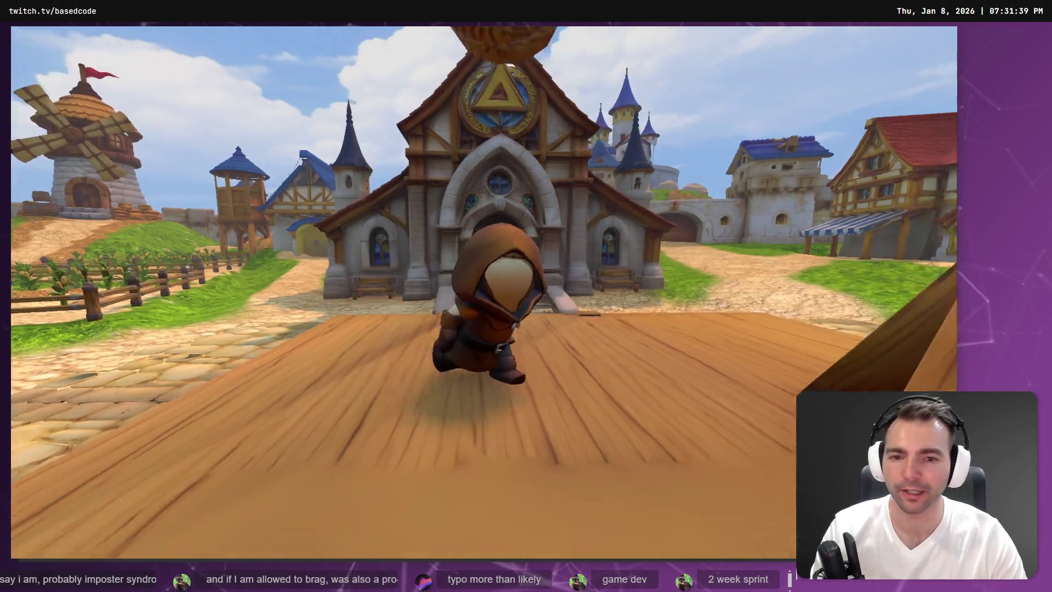
{"action": "key", "text": "w"}
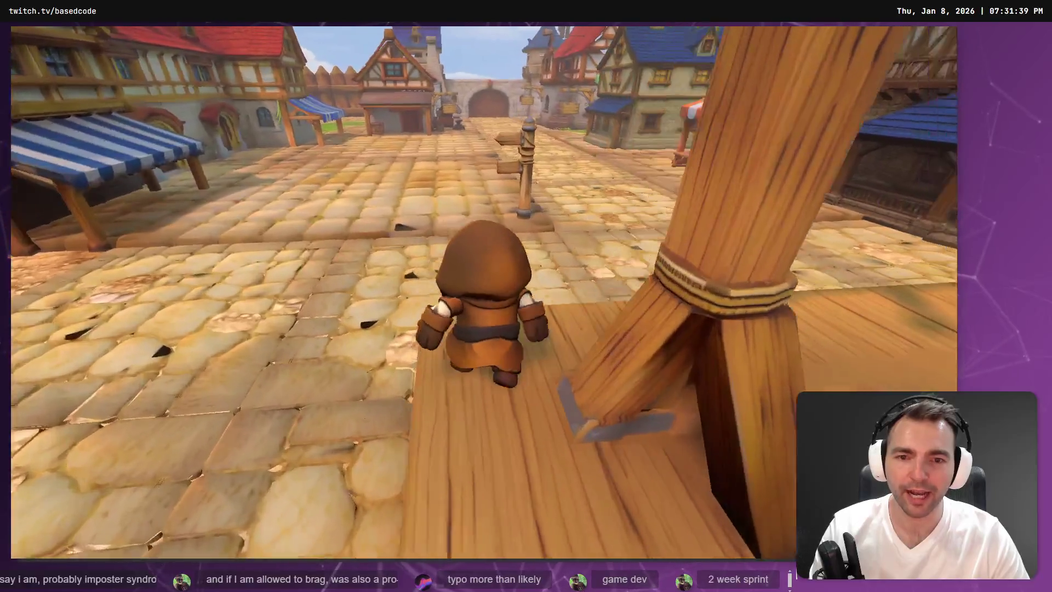
{"action": "key", "text": "w"}
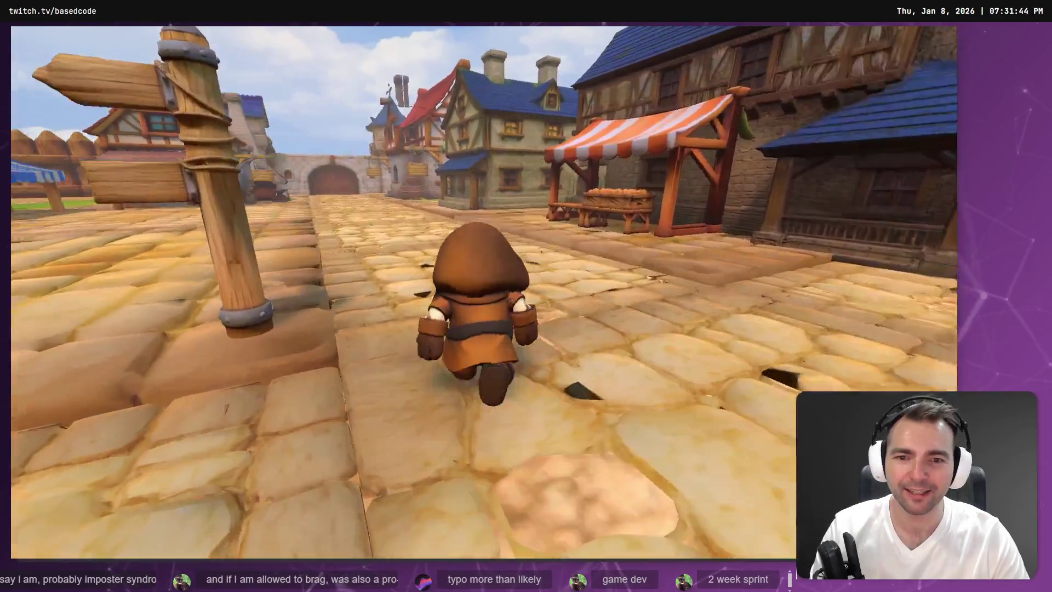
{"action": "key", "text": "s"}
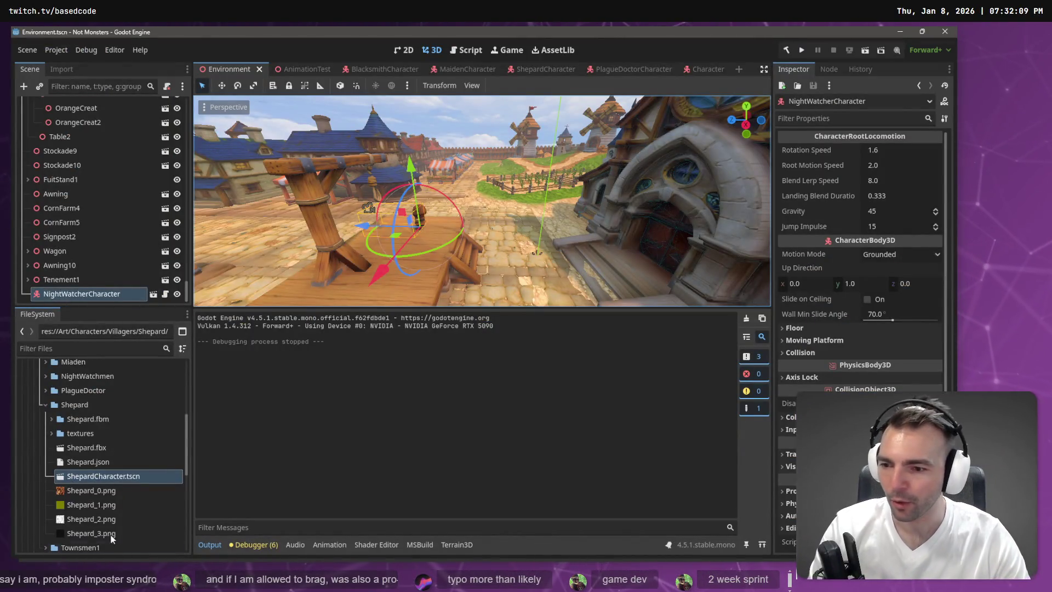
- Delete the NightWatcherCharacter node, re-add ShepardCharacter.tscn, then delete that instance too
{"action": "key", "text": "Delete"}
{"action": "key", "text": "Return"}
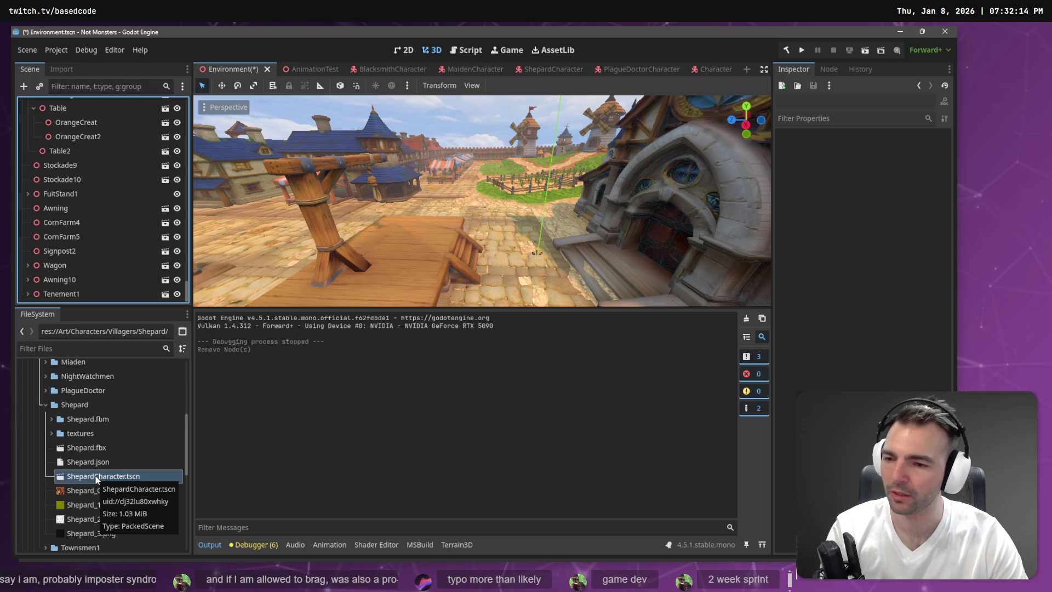
{"action": "scroll", "coordinate": [95, 476], "scroll_direction": "down", "scroll_amount": 2}
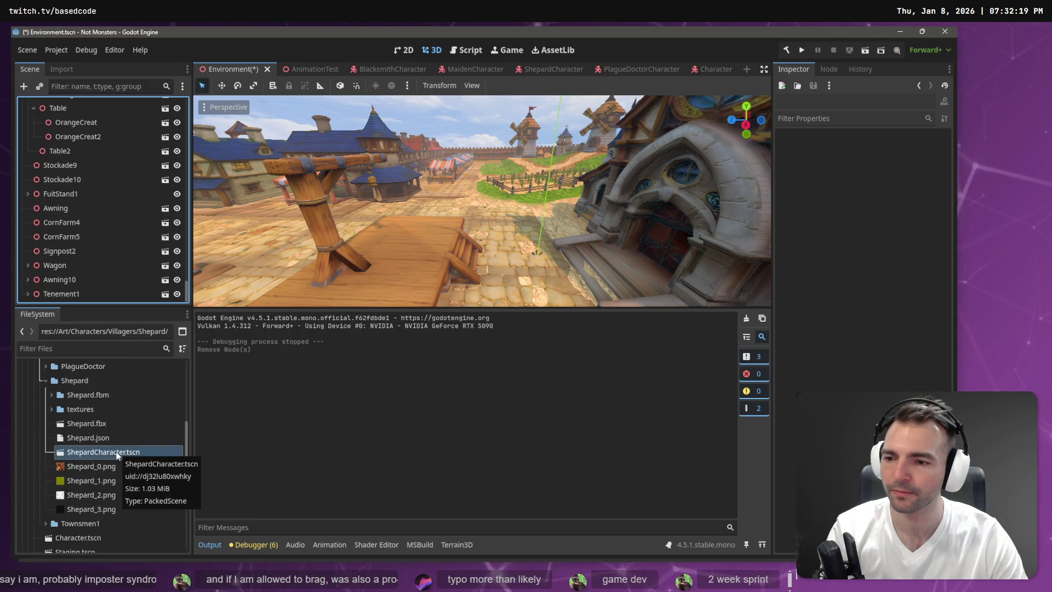
{"action": "mouse_move", "coordinate": [117, 456]}
{"action": "left_mouse_down"}
{"action": "mouse_move", "coordinate": [433, 252]}
{"action": "mouse_move", "coordinate": [431, 240]}
{"action": "left_mouse_up"}
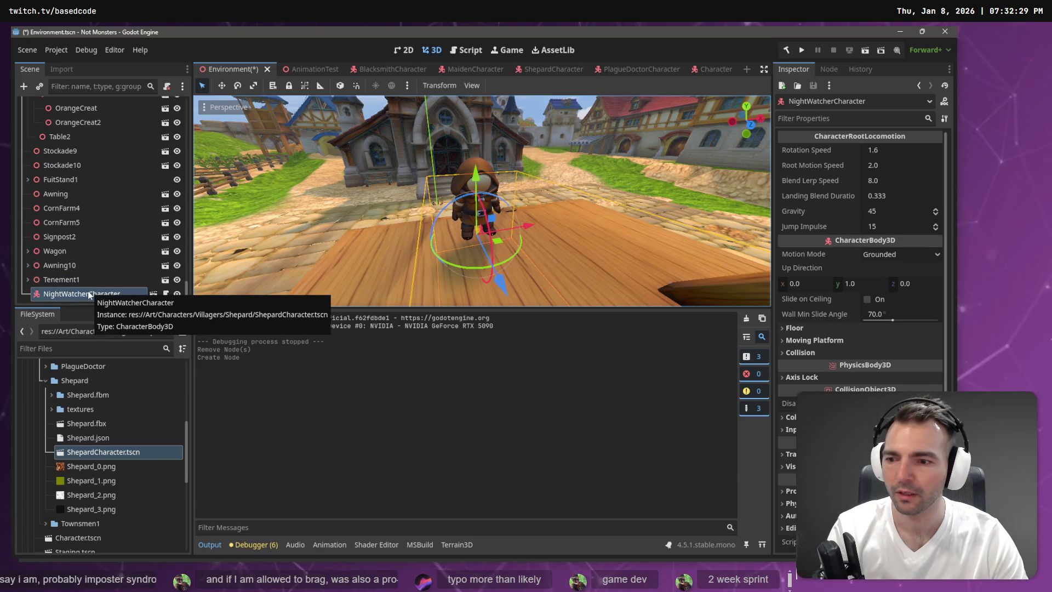
{"action": "key", "text": "Delete"}
{"action": "key", "text": "Return"}
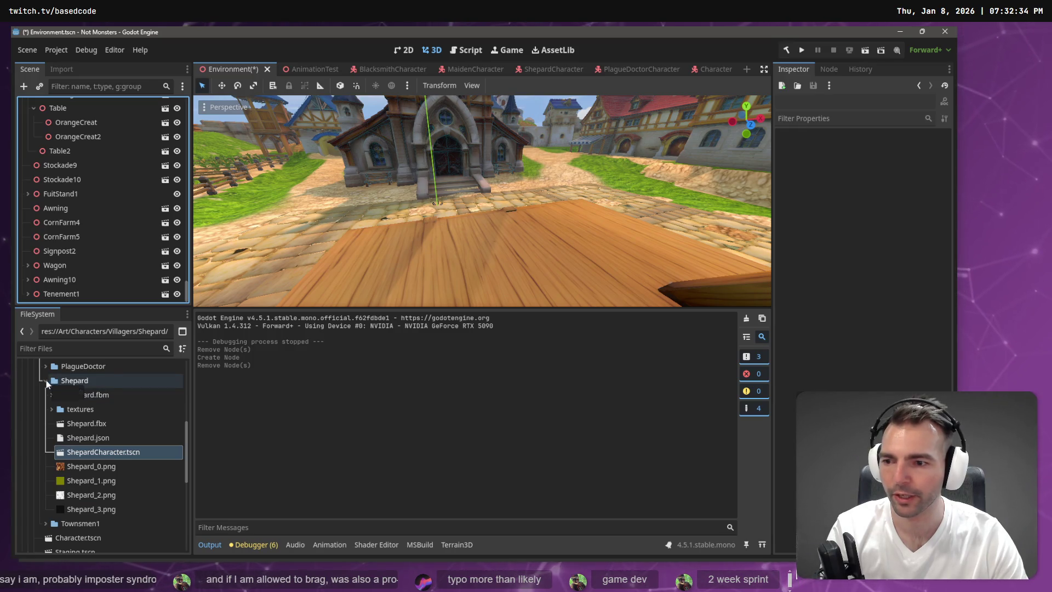
- Open NightWatchmenCharacter.tscn from the NightWatchmen folder and test-run it with F5
{"action": "scroll", "coordinate": [46, 384], "scroll_direction": "up", "scroll_amount": 1}
{"action": "left_click", "coordinate": [46, 404]}
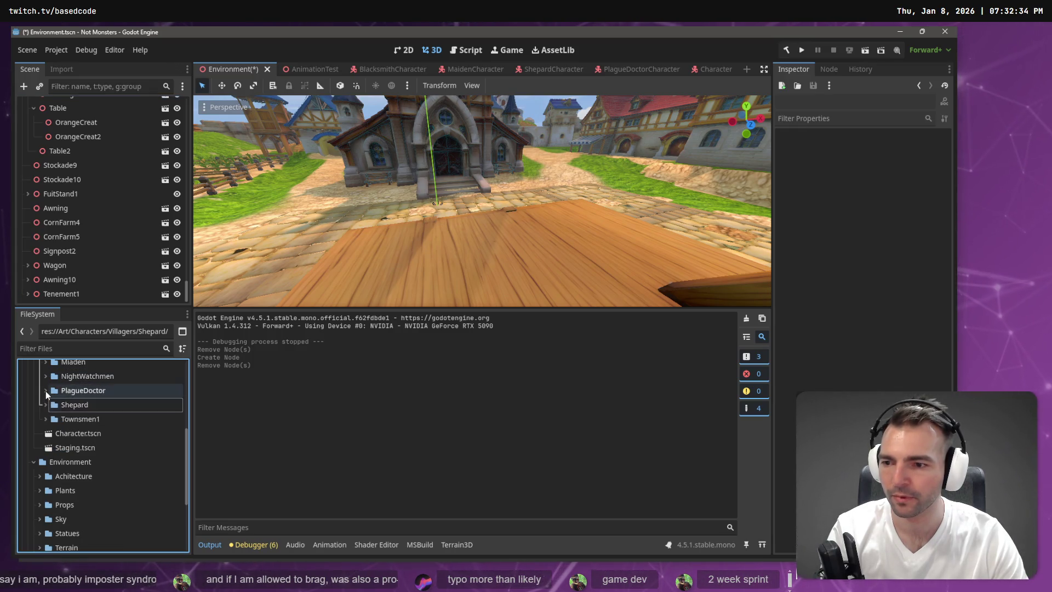
{"action": "left_click", "coordinate": [46, 391]}
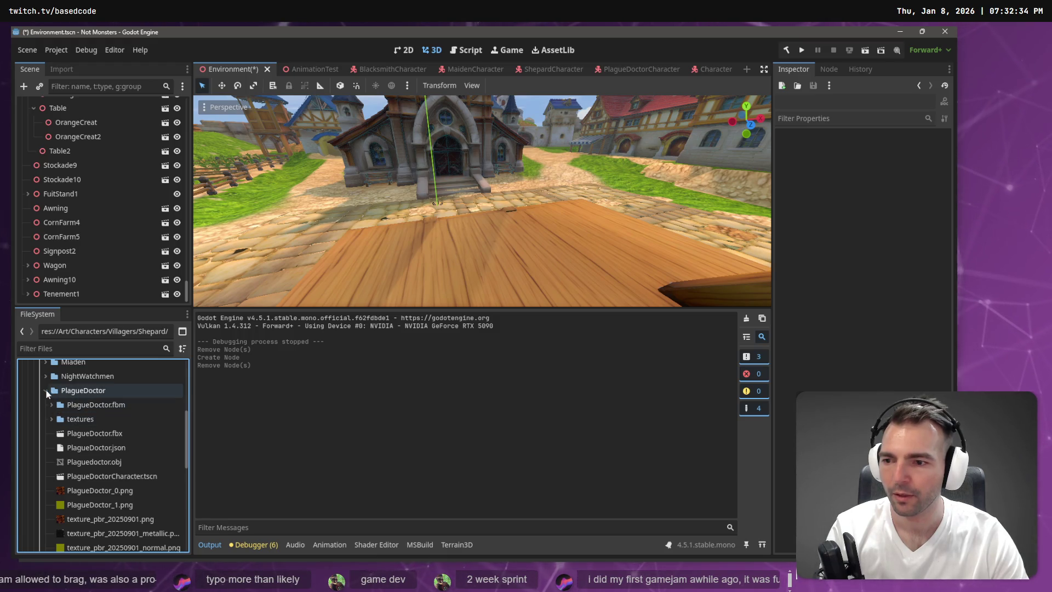
{"action": "left_click", "coordinate": [46, 390]}
{"action": "left_click", "coordinate": [45, 376]}
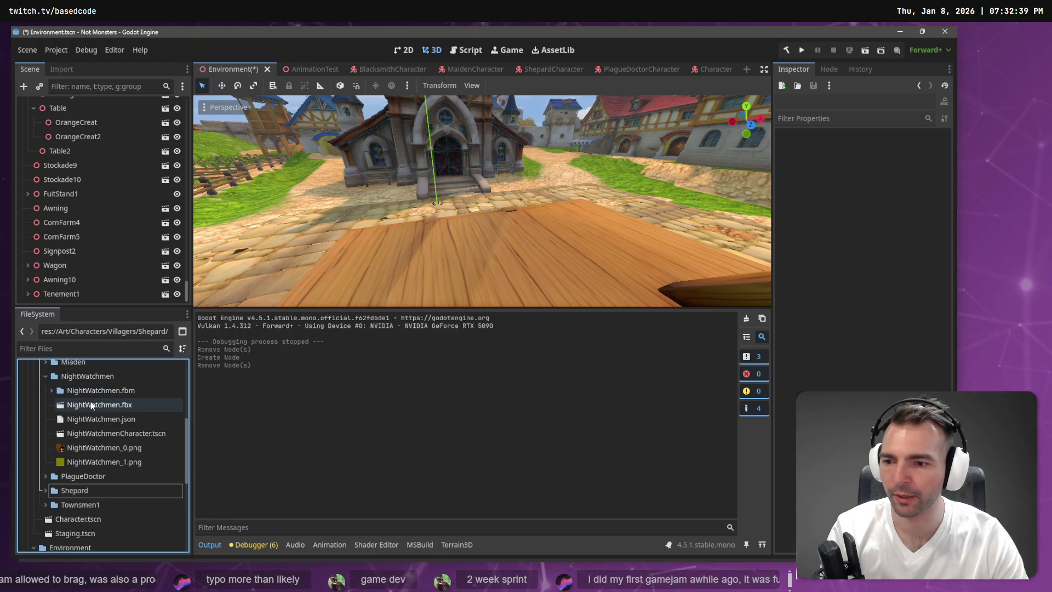
{"action": "double_click", "coordinate": [127, 433]}
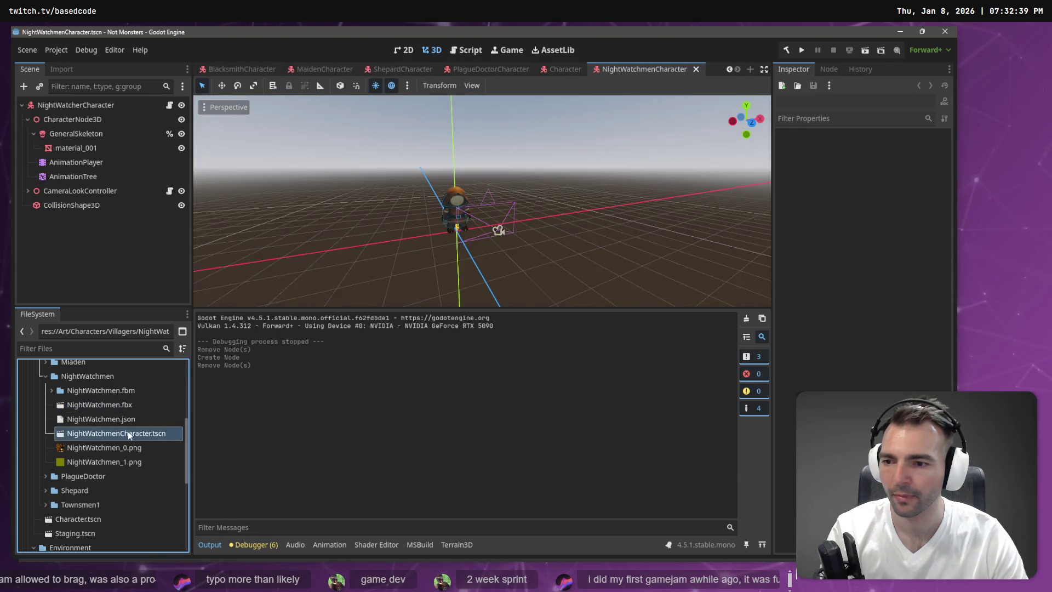
{"action": "key", "text": "F5"}
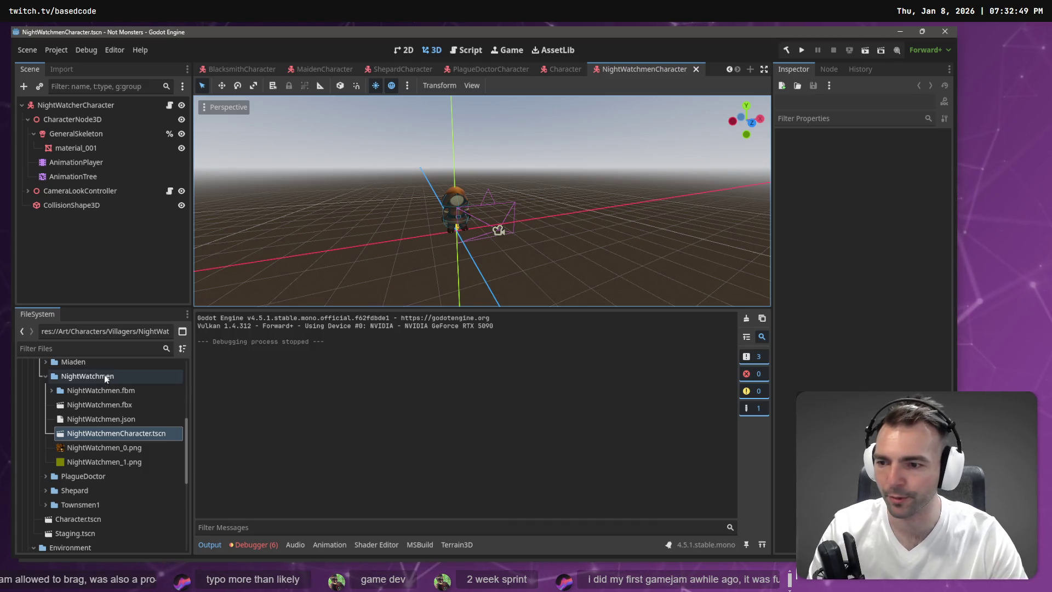
{"action": "double_click", "coordinate": [104, 376]}
{"action": "scroll", "coordinate": [66, 416], "scroll_direction": "up", "scroll_amount": 1}
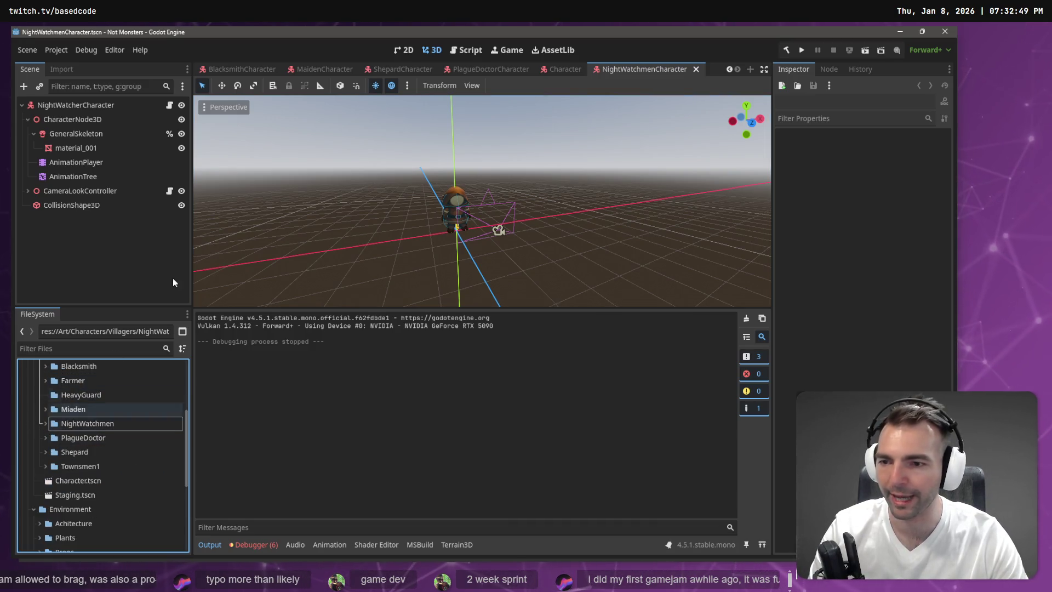
{"action": "scroll", "coordinate": [245, 67], "scroll_direction": "up", "scroll_amount": 2}
- Place a MaidenCharacter.tscn instance on the Environment scene's wooden platform and run the game
{"action": "left_click", "coordinate": [245, 67]}
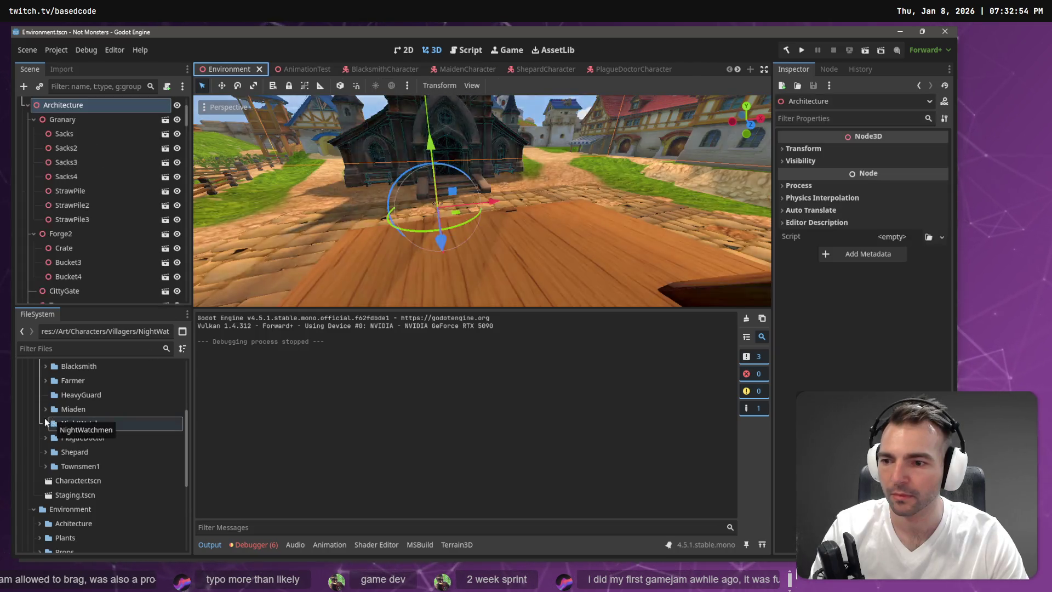
{"action": "left_click", "coordinate": [45, 409]}
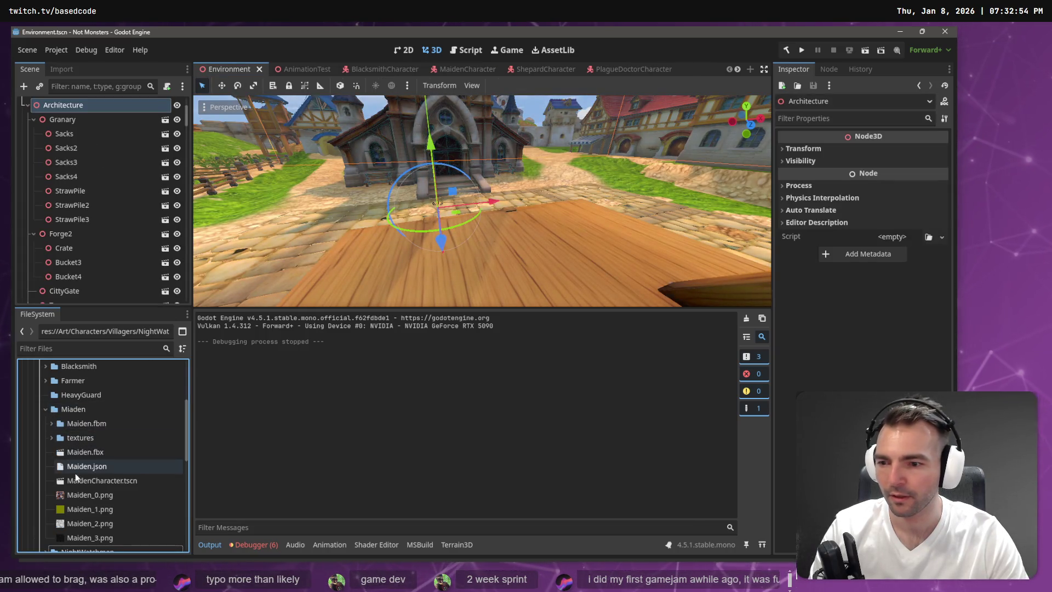
{"action": "left_click_drag", "start_coordinate": [76, 480], "coordinate": [378, 280]}
{"action": "left_click_drag", "start_coordinate": [520, 227], "coordinate": [549, 218]}
{"action": "key", "text": "F5"}
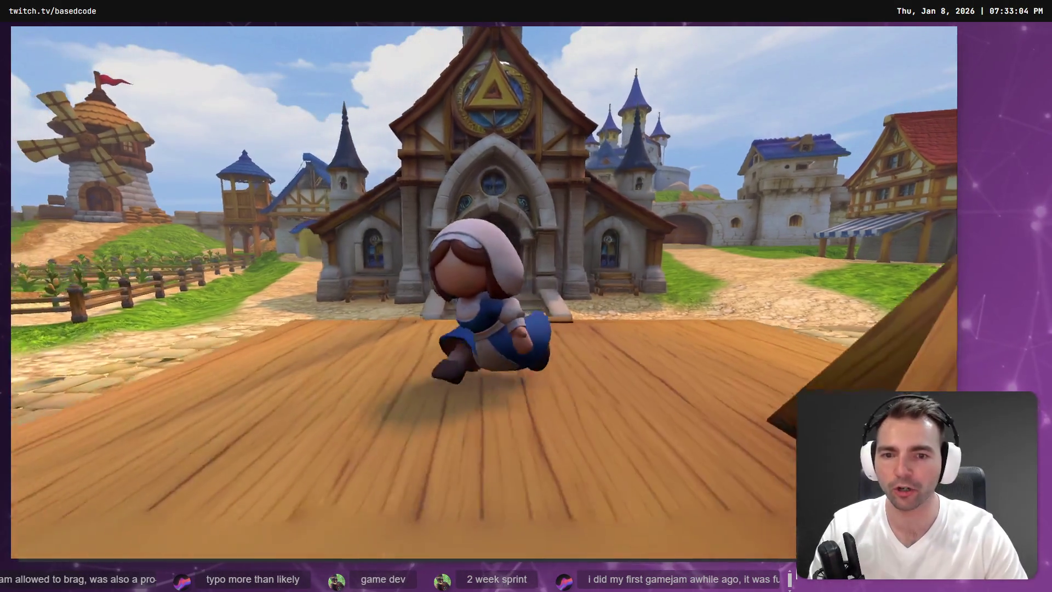
- Run the maiden up the cobbled street past the market stall, turn around, then head down a side street
{"action": "key", "text": "w"}
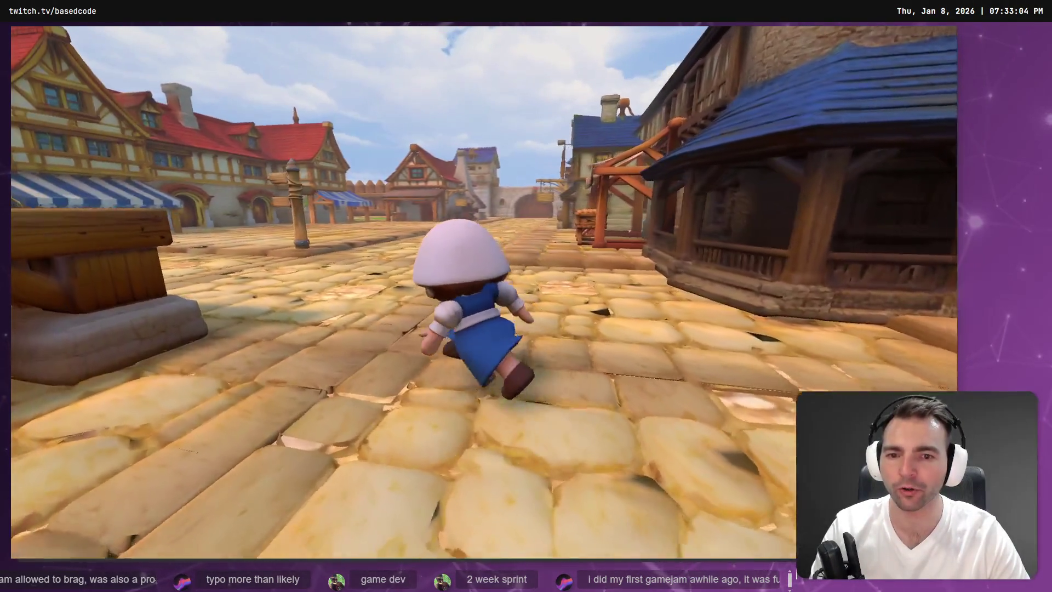
{"action": "key", "text": "w"}
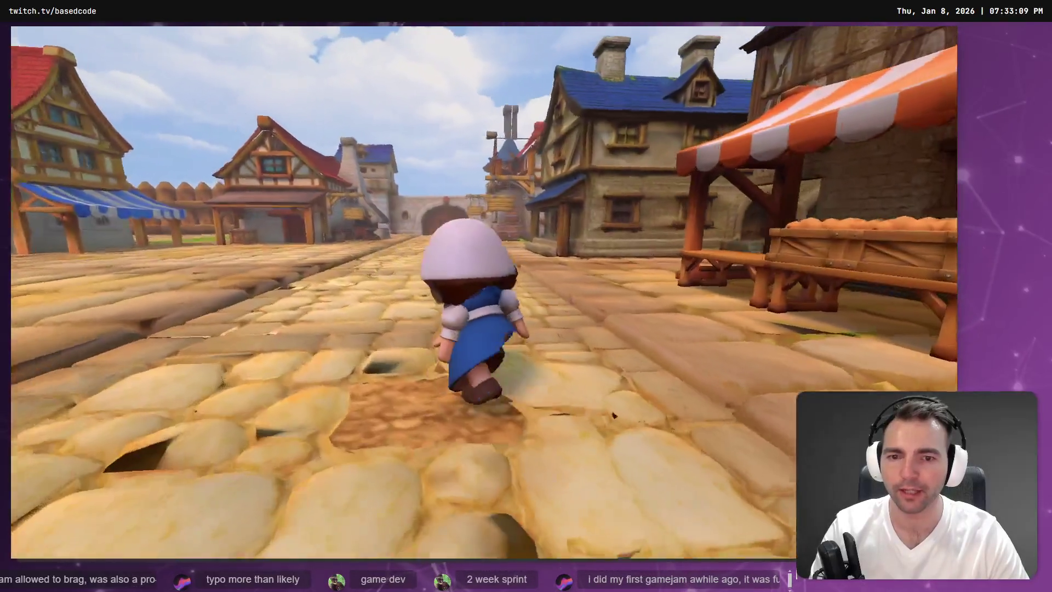
{"action": "key", "text": "s"}
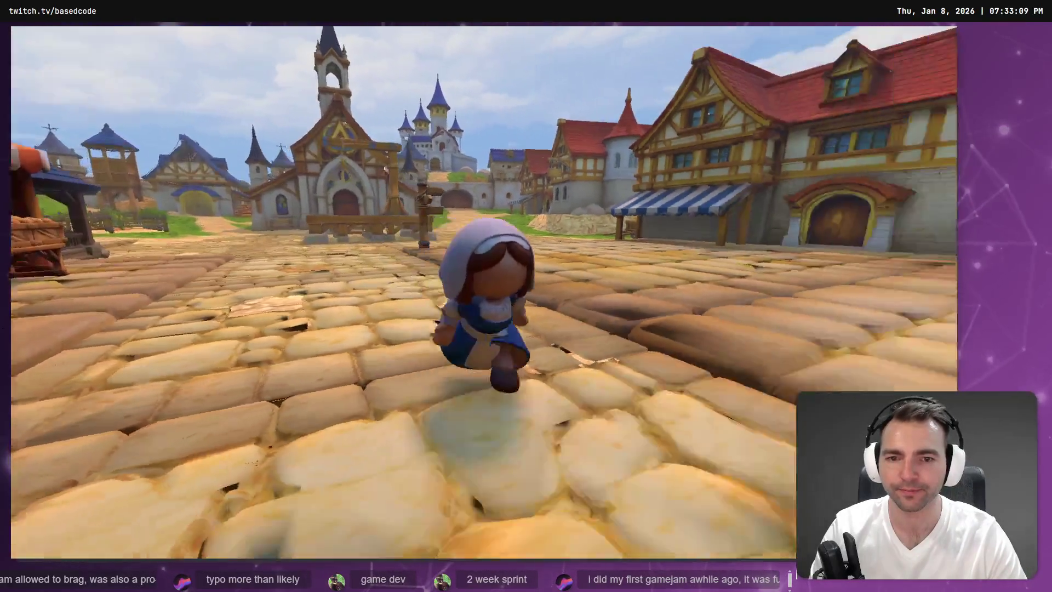
{"action": "key", "text": "w"}
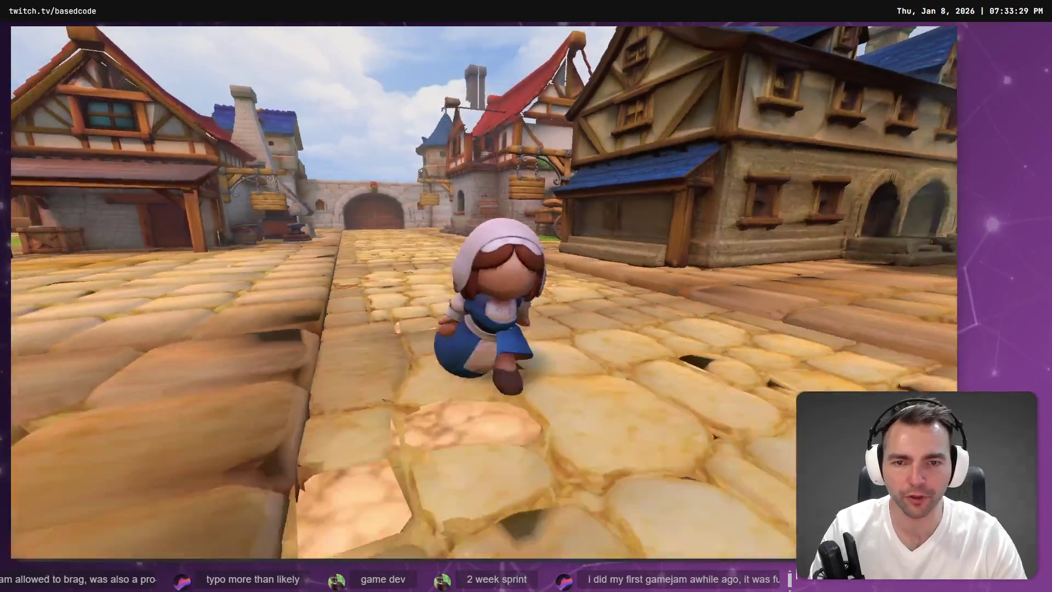
- Stop the game and delete the MaidenCharacter node from the Environment scene
{"action": "key", "text": "F8"}
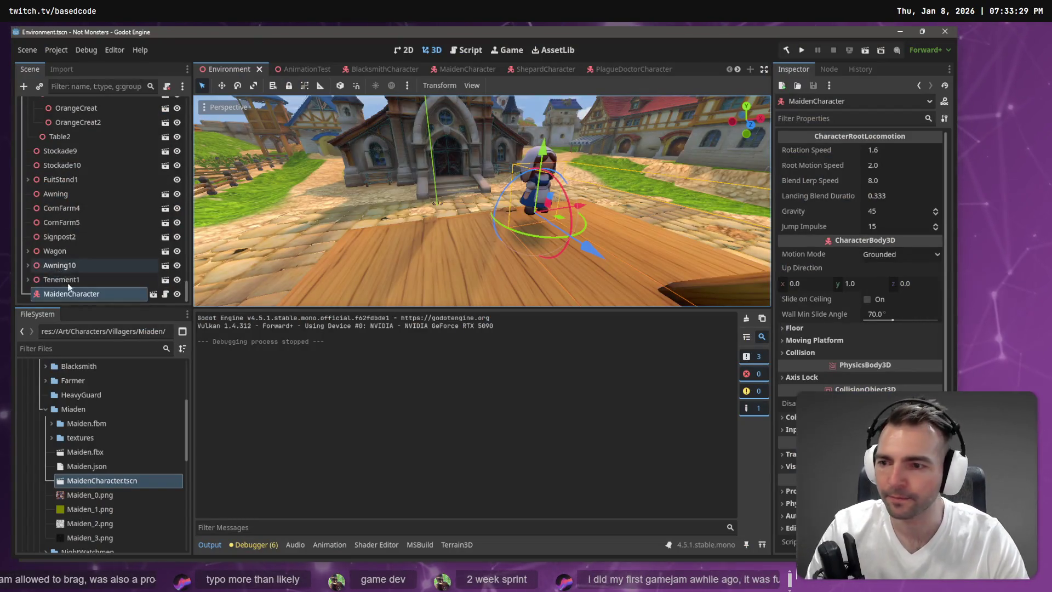
{"action": "left_click", "coordinate": [70, 280]}
{"action": "left_click", "coordinate": [70, 293]}
{"action": "key", "text": "Delete"}
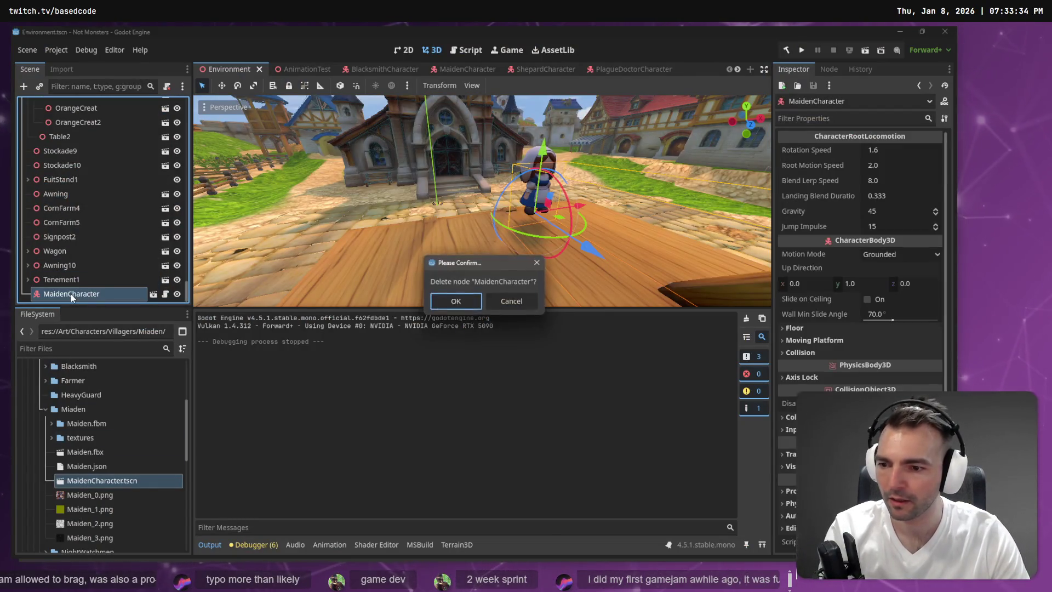
{"action": "key", "text": "Return"}
- Drop BlacksmithCharacter.tscn from the Blacksmith folder onto the platform and launch the game
{"action": "double_click", "coordinate": [52, 409]}
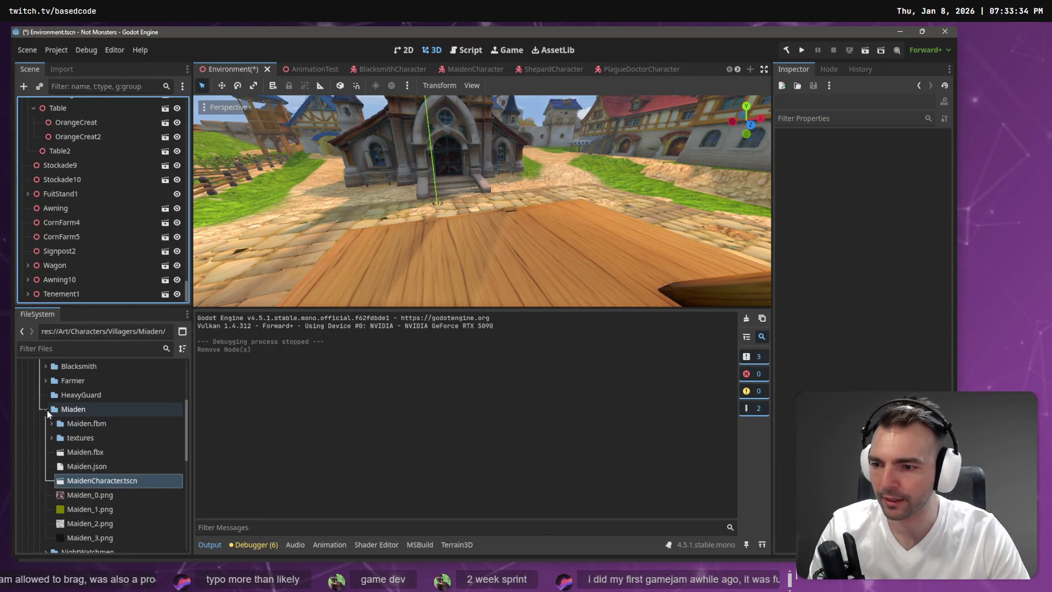
{"action": "left_click", "coordinate": [45, 381]}
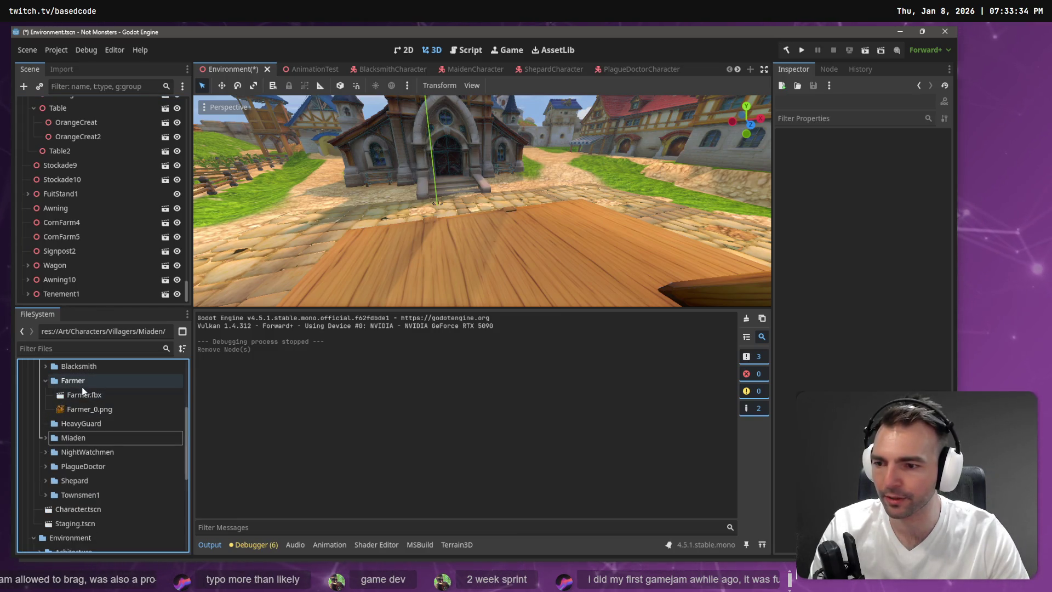
{"action": "scroll", "coordinate": [83, 390], "scroll_direction": "up", "scroll_amount": 1}
{"action": "left_click", "coordinate": [46, 390]}
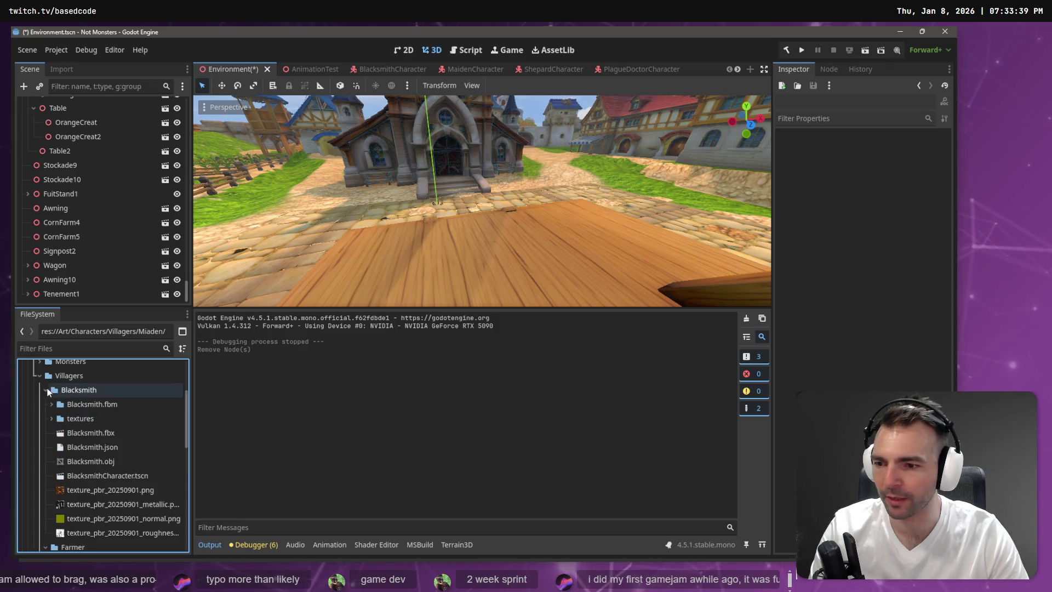
{"action": "mouse_move", "coordinate": [102, 475]}
{"action": "left_mouse_down"}
{"action": "mouse_move", "coordinate": [187, 455]}
{"action": "mouse_move", "coordinate": [511, 250]}
{"action": "mouse_move", "coordinate": [499, 247]}
{"action": "left_mouse_up"}
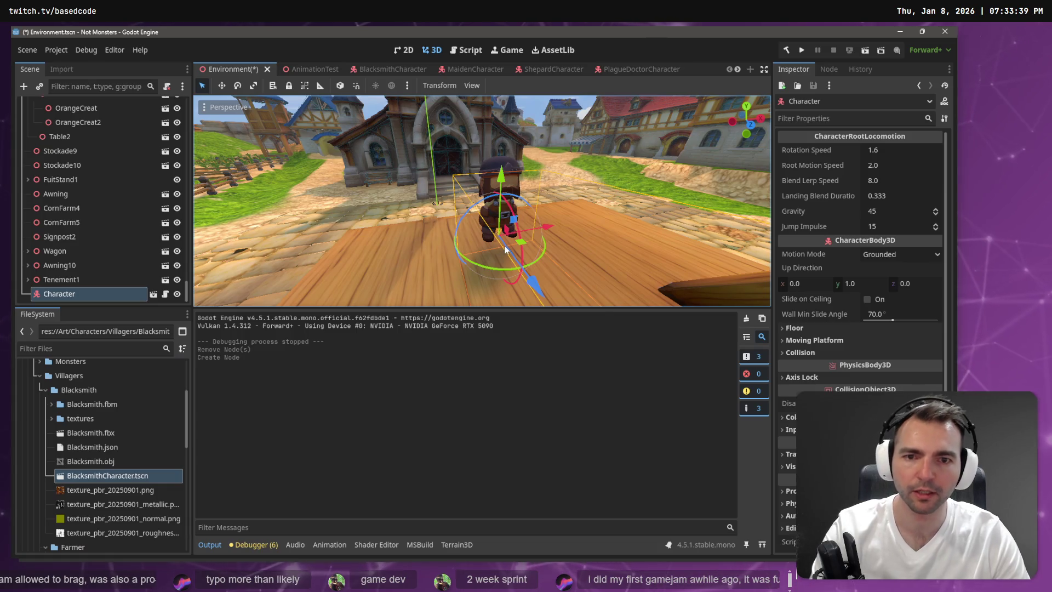
{"action": "key", "text": "F5"}
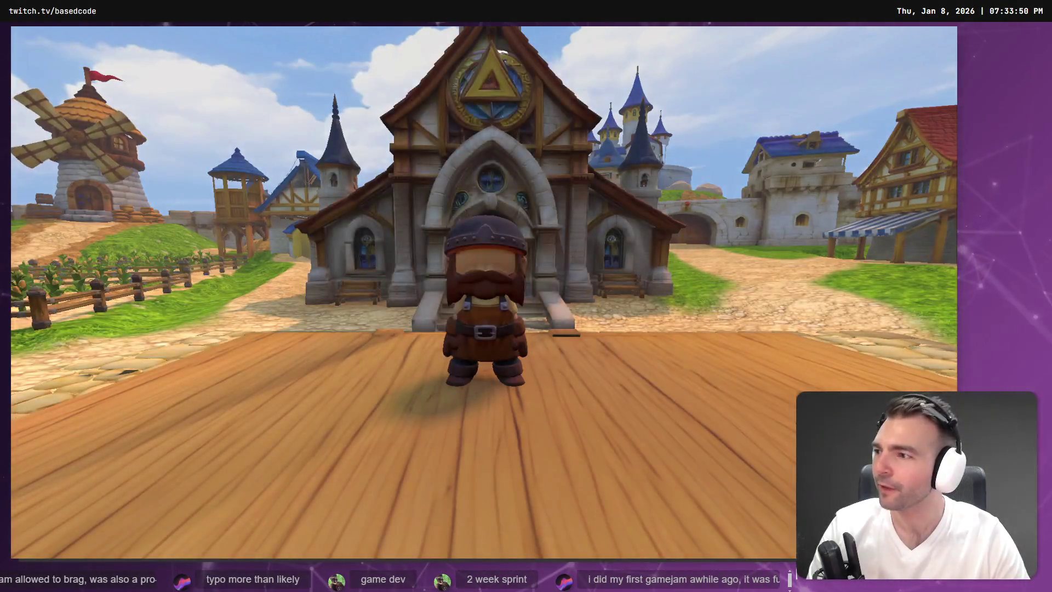
- Run the Blacksmith across the wooden platform and turn toward the market square
{"action": "key", "text": "w"}
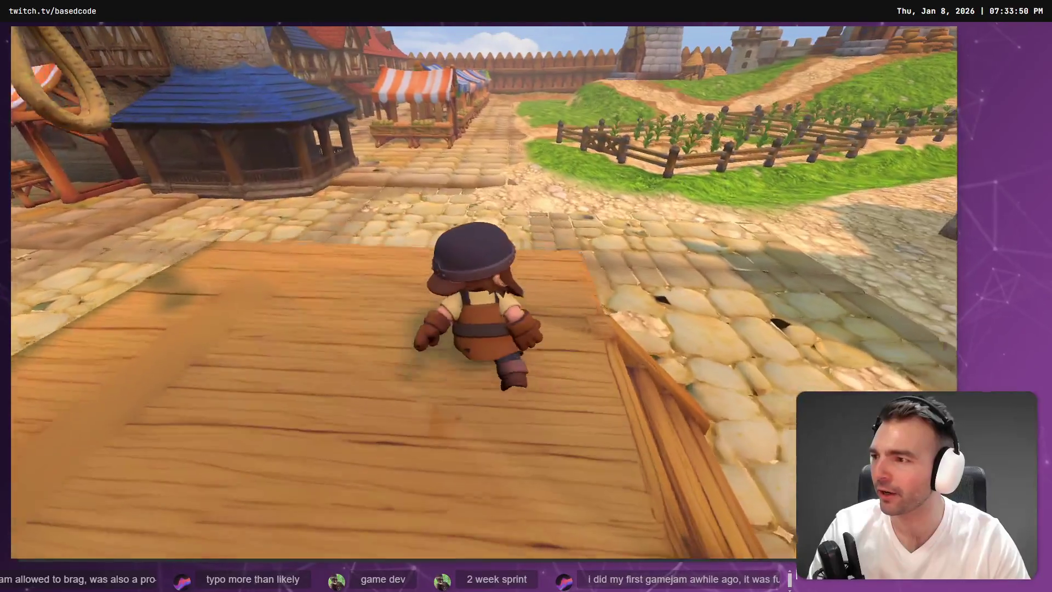
{"action": "key", "text": "w"}
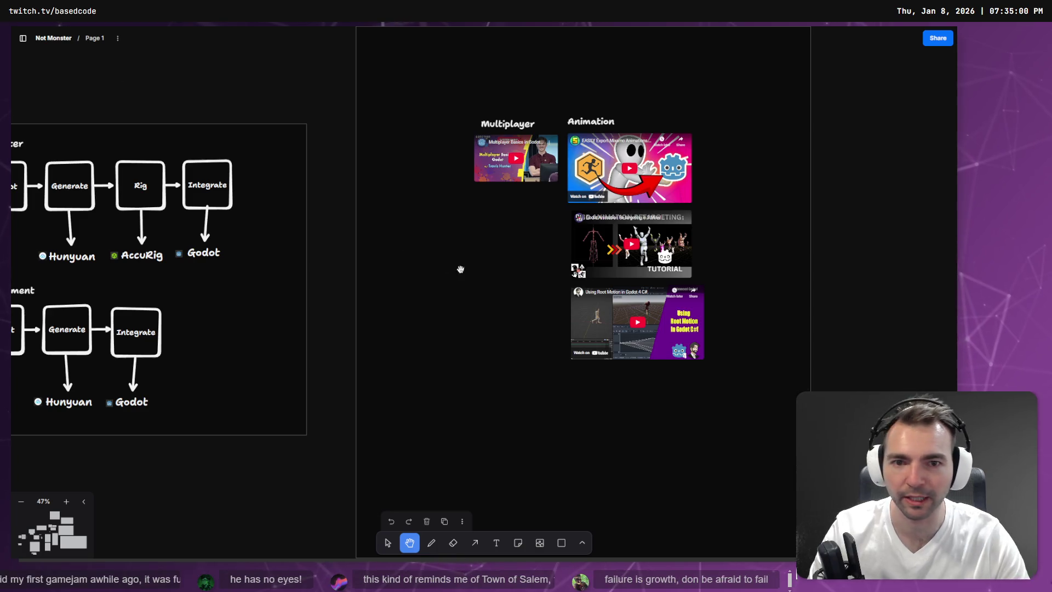
- Scroll the board over to the EXPRESSIONS sheet and villager list, then switch to the Select tool
{"action": "scroll", "coordinate": [460, 269], "scroll_direction": "right", "scroll_amount": 5}
{"action": "scroll", "coordinate": [359, 262], "scroll_direction": "down", "scroll_amount": 5}
{"action": "scroll", "coordinate": [583, 291], "scroll_direction": "right", "scroll_amount": 3}
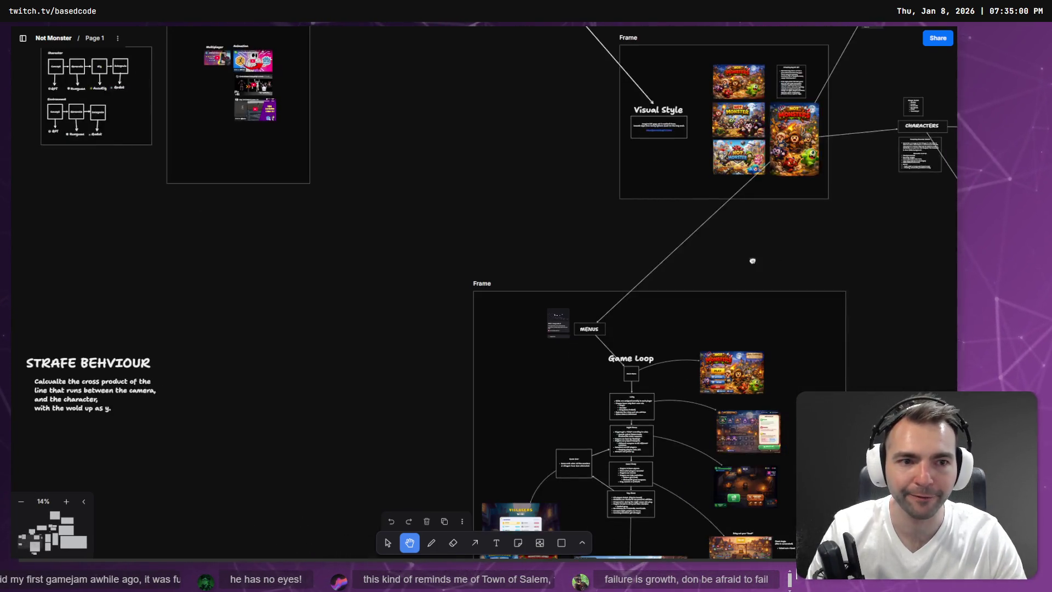
{"action": "scroll", "coordinate": [752, 260], "scroll_direction": "right", "scroll_amount": 5}
{"action": "scroll", "coordinate": [458, 275], "scroll_direction": "down", "scroll_amount": 5}
{"action": "scroll", "coordinate": [440, 453], "scroll_direction": "up", "scroll_amount": 5}
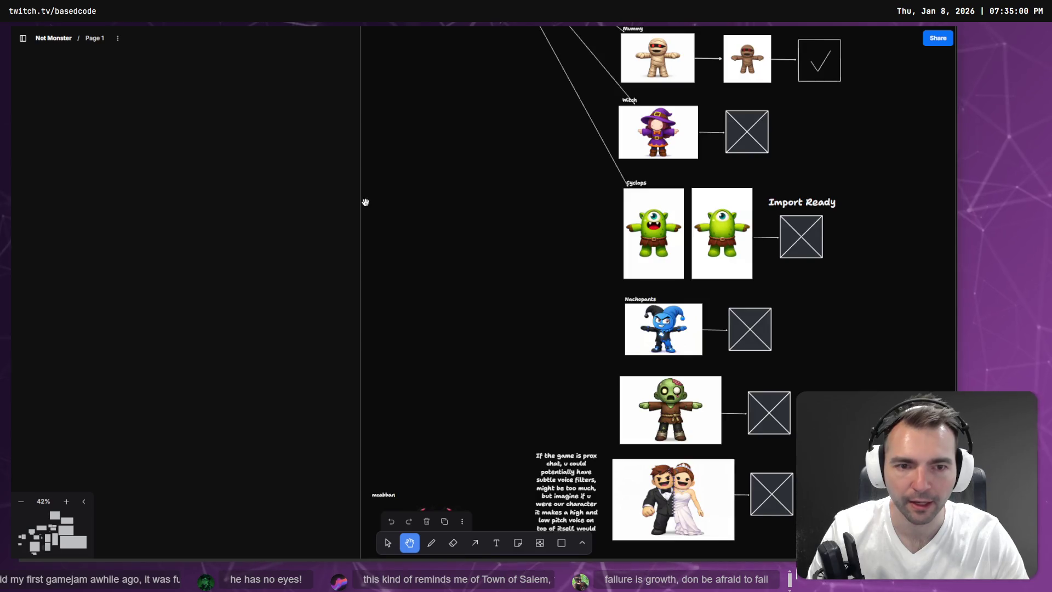
{"action": "scroll", "coordinate": [392, 433], "scroll_direction": "up", "scroll_amount": 5}
{"action": "scroll", "coordinate": [333, 394], "scroll_direction": "down", "scroll_amount": 10}
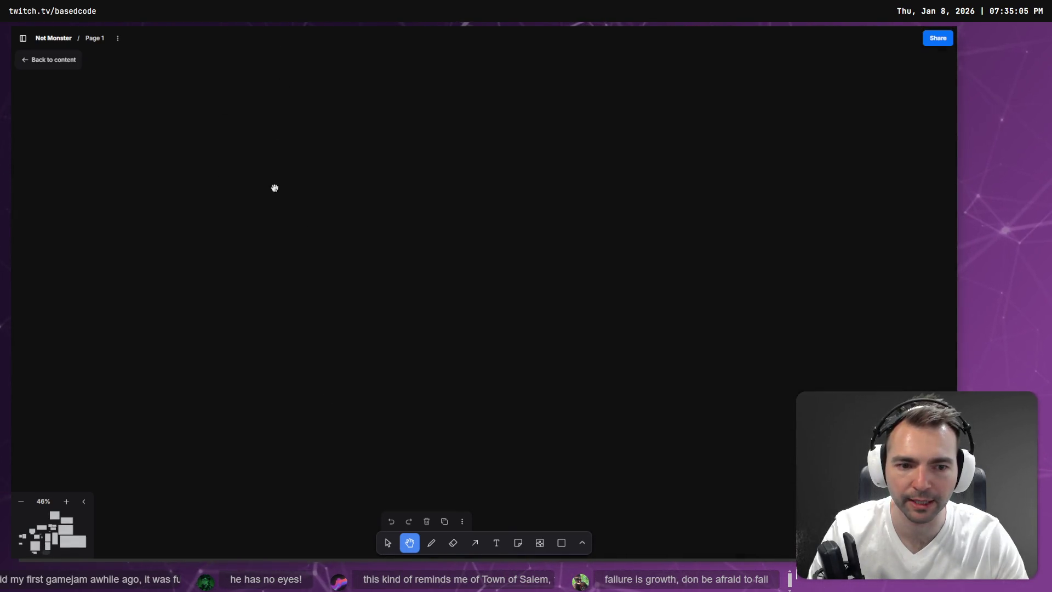
{"action": "scroll", "coordinate": [275, 188], "scroll_direction": "up", "scroll_amount": 5}
{"action": "scroll", "coordinate": [317, 244], "scroll_direction": "down", "scroll_amount": 10}
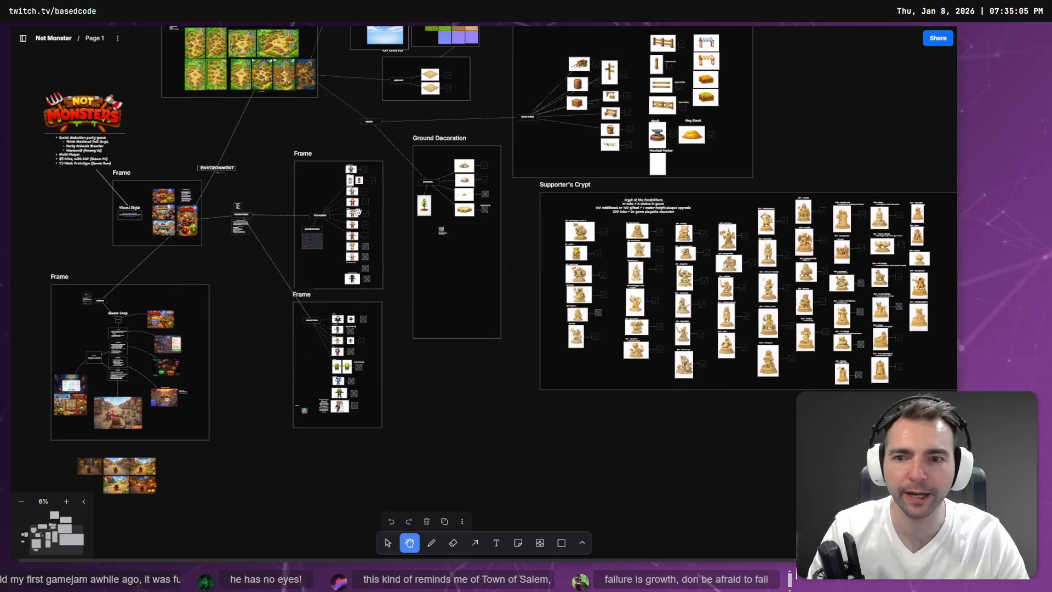
{"action": "scroll", "coordinate": [280, 245], "scroll_direction": "up", "scroll_amount": 10}
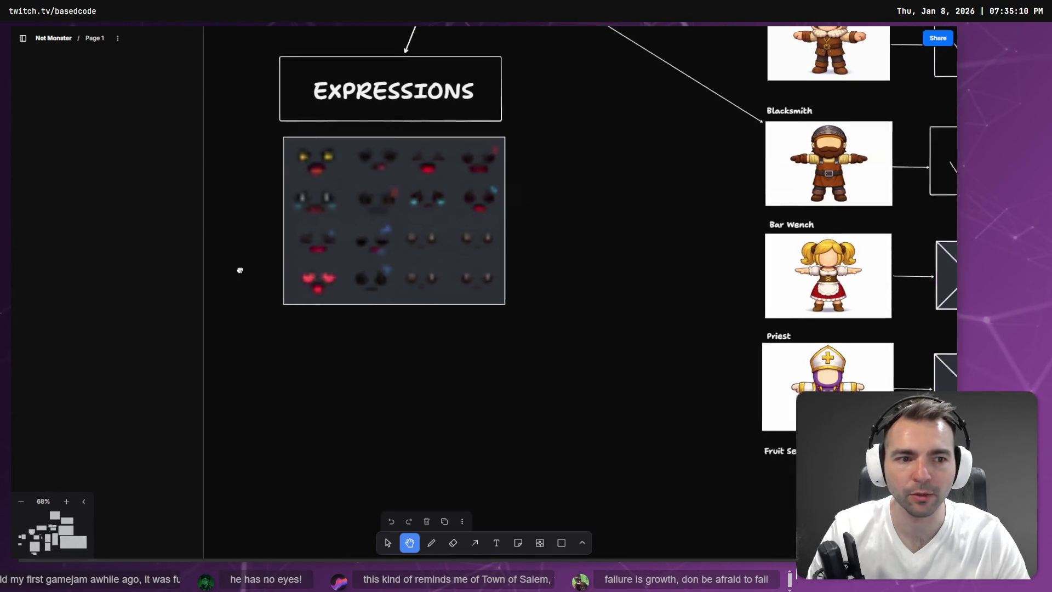
{"action": "key", "text": "v"}
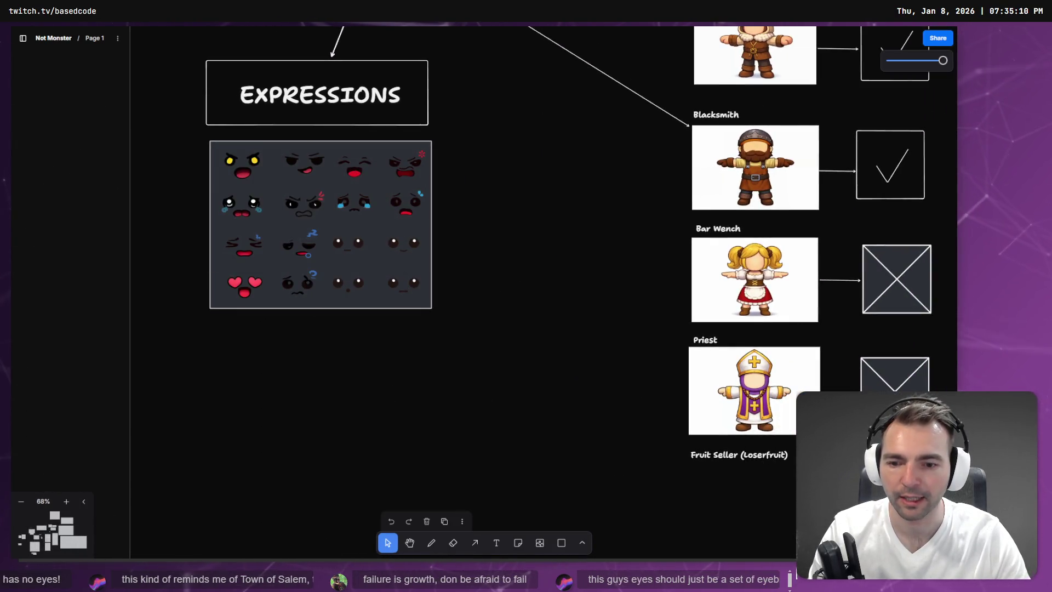
{"action": "left_click", "coordinate": [364, 258]}
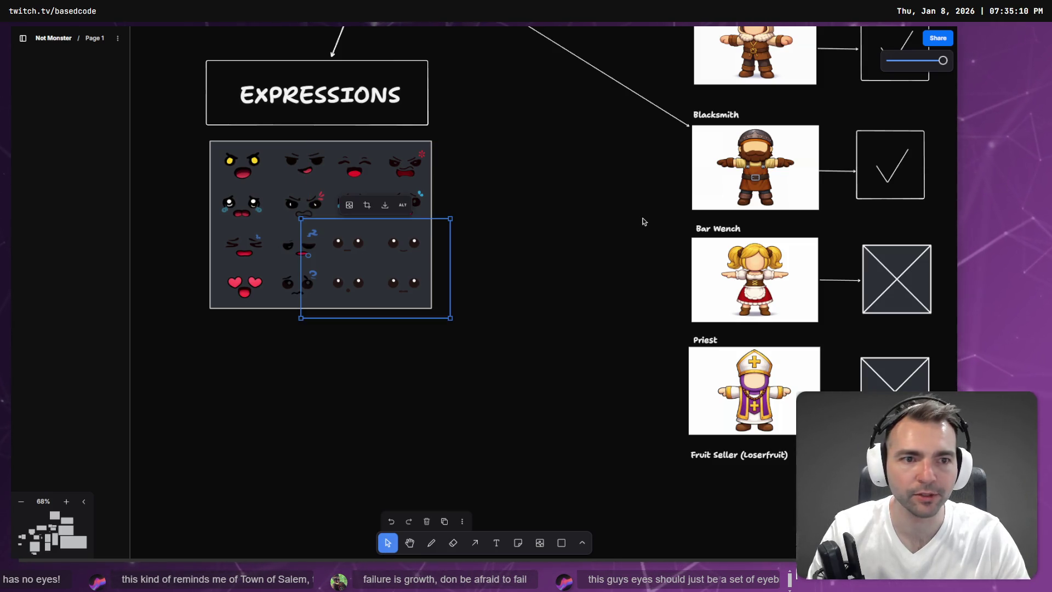
{"action": "scroll", "coordinate": [644, 222], "scroll_direction": "right", "scroll_amount": 5}
{"action": "scroll", "coordinate": [643, 221], "scroll_direction": "up", "scroll_amount": 3}
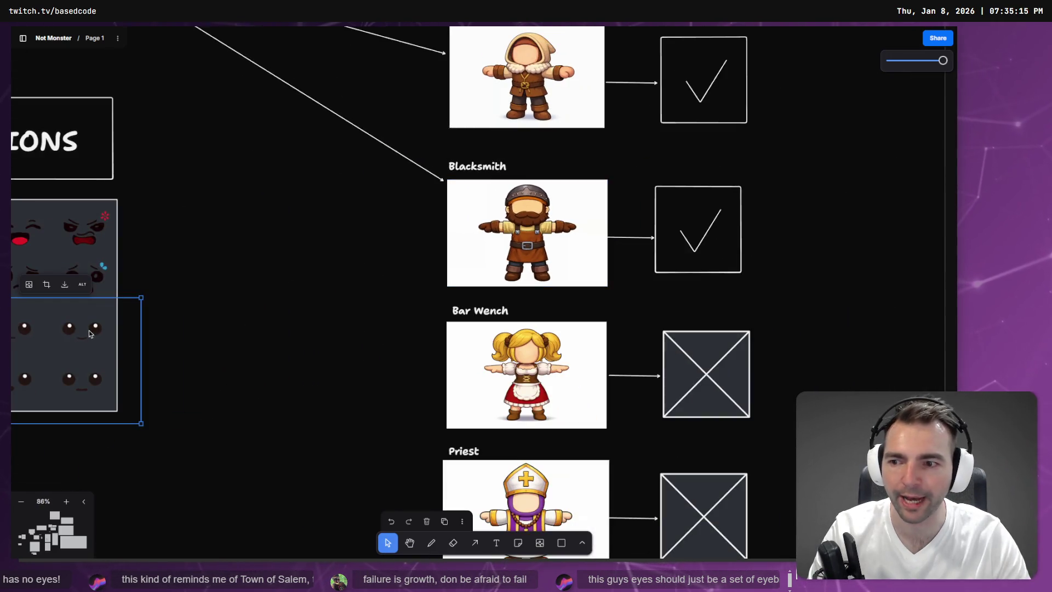
{"action": "mouse_move", "coordinate": [89, 330]}
{"action": "left_mouse_down"}
{"action": "mouse_move", "coordinate": [537, 214]}
{"action": "mouse_move", "coordinate": [540, 198]}
{"action": "left_mouse_up"}
{"action": "scroll", "coordinate": [540, 197], "scroll_direction": "up", "scroll_amount": 5}
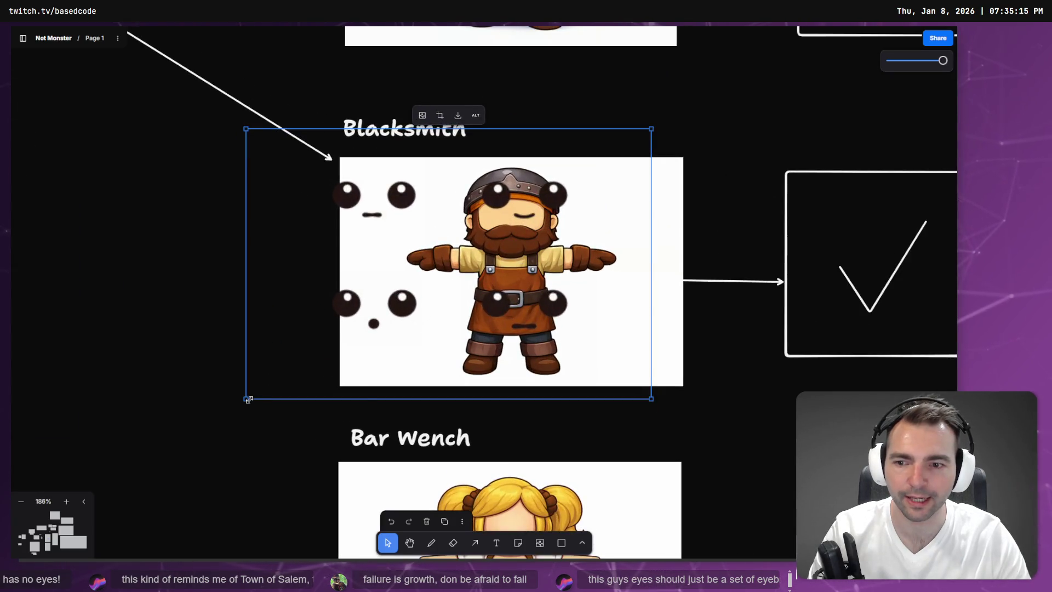
{"action": "left_click_drag", "start_coordinate": [248, 400], "coordinate": [409, 291]}
{"action": "mouse_move", "coordinate": [577, 218]}
{"action": "left_mouse_down"}
{"action": "mouse_move", "coordinate": [515, 265]}
{"action": "mouse_move", "coordinate": [552, 230]}
{"action": "mouse_move", "coordinate": [550, 210]}
{"action": "mouse_move", "coordinate": [550, 249]}
{"action": "mouse_move", "coordinate": [582, 276]}
{"action": "mouse_move", "coordinate": [625, 278]}
{"action": "left_mouse_up"}
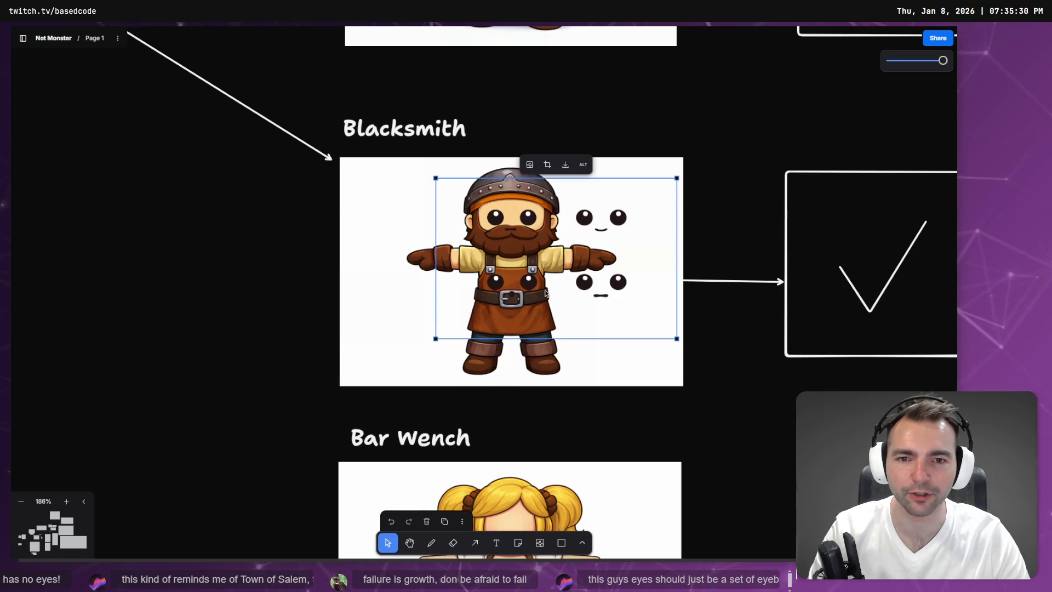
{"action": "scroll", "coordinate": [542, 285], "scroll_direction": "down", "scroll_amount": 5}
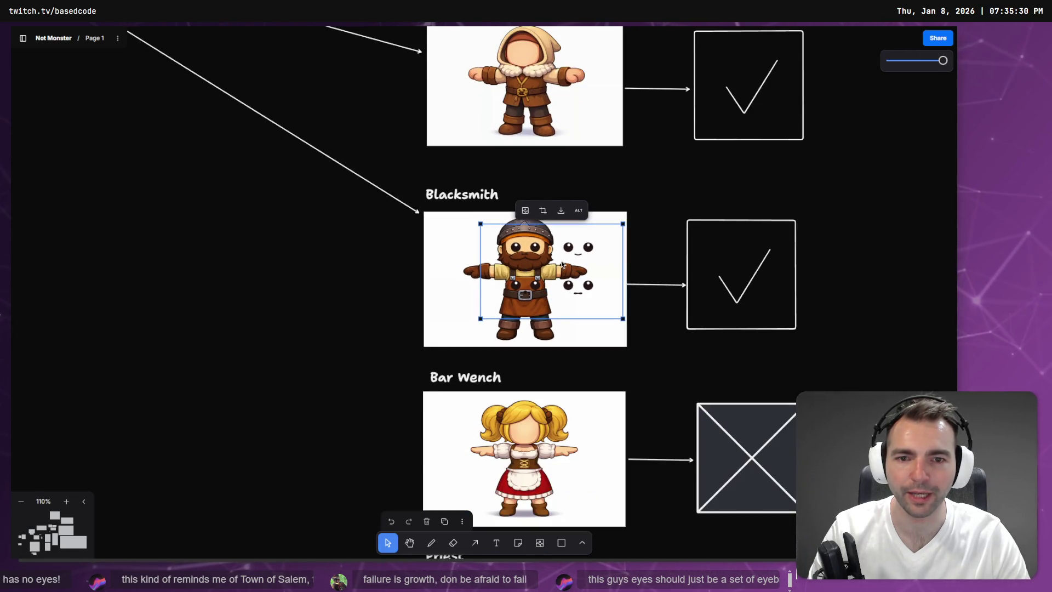
{"action": "scroll", "coordinate": [562, 264], "scroll_direction": "down", "scroll_amount": 4}
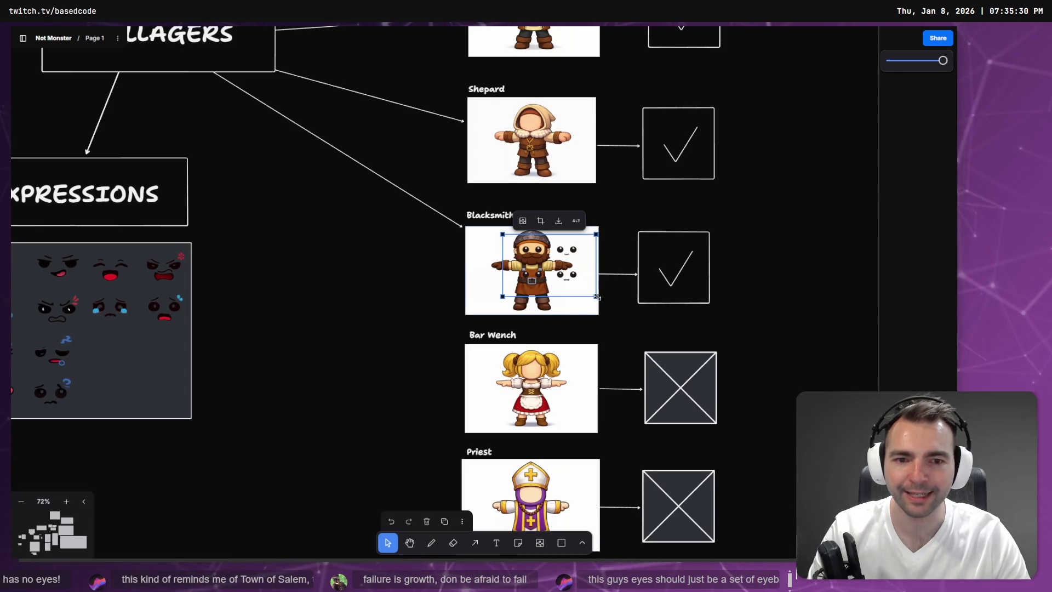
{"action": "left_click_drag", "start_coordinate": [597, 297], "coordinate": [570, 274]}
{"action": "left_click", "coordinate": [506, 269]}
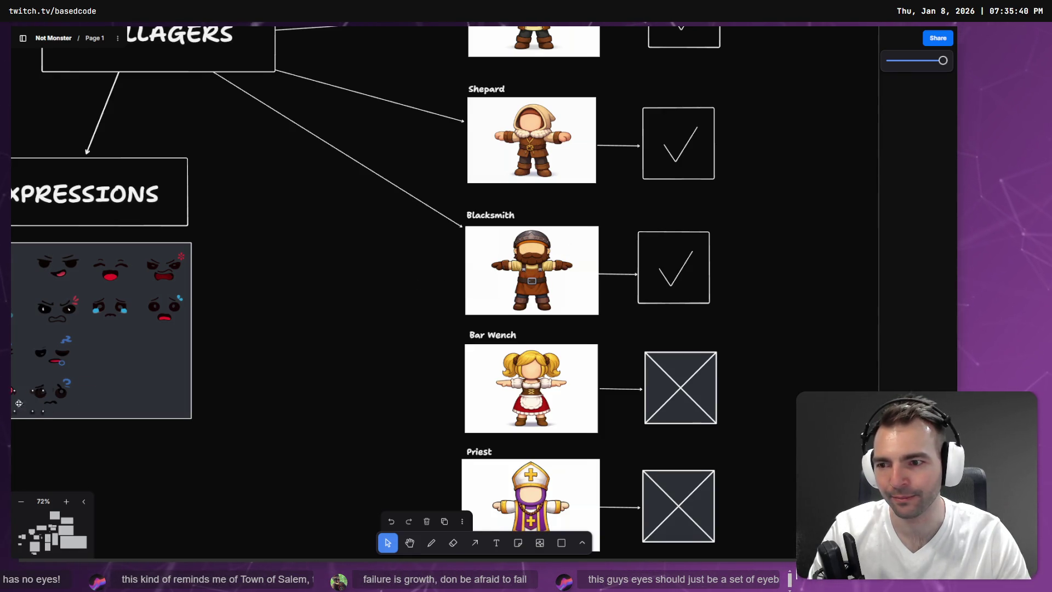
{"action": "key", "text": "ctrl+z"}
{"action": "key", "text": "ctrl+z"}
{"action": "key", "text": "ctrl+z"}
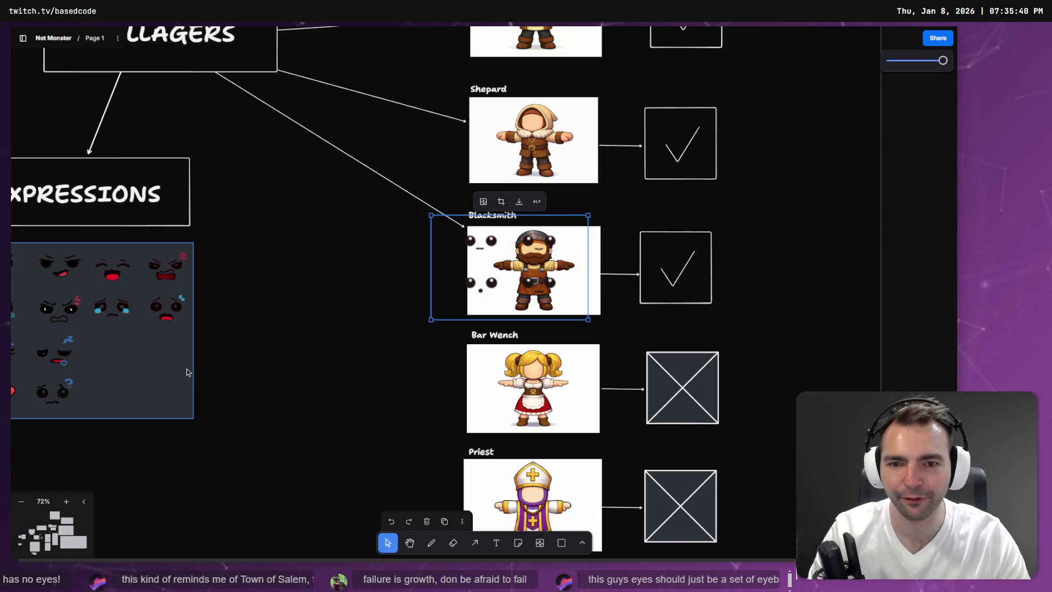
{"action": "key", "text": "ctrl+shift+z"}
{"action": "left_click_drag", "start_coordinate": [228, 314], "coordinate": [512, 281]}
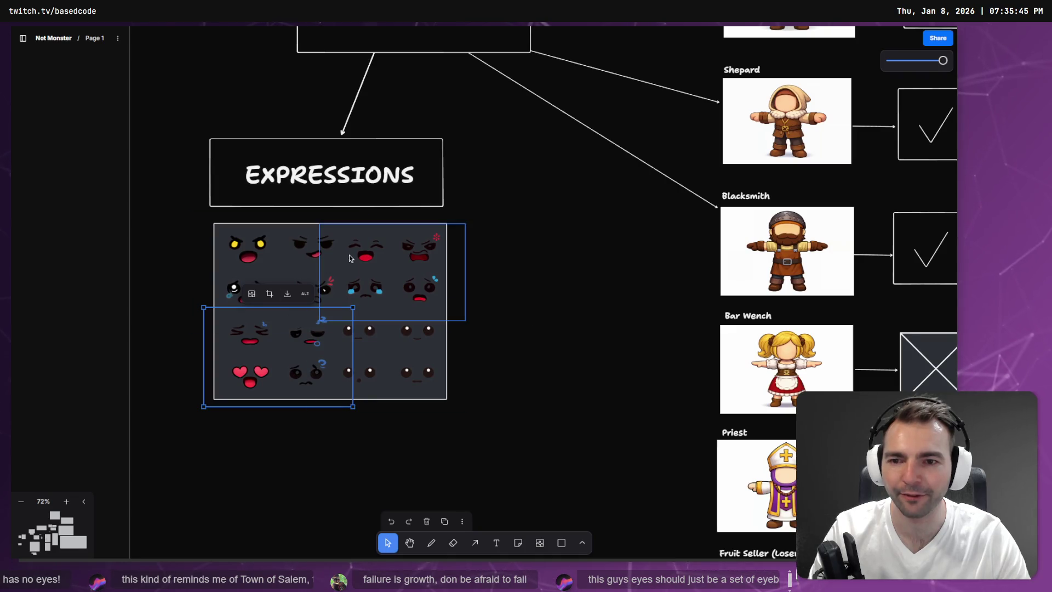
{"action": "left_click_drag", "start_coordinate": [373, 251], "coordinate": [741, 192]}
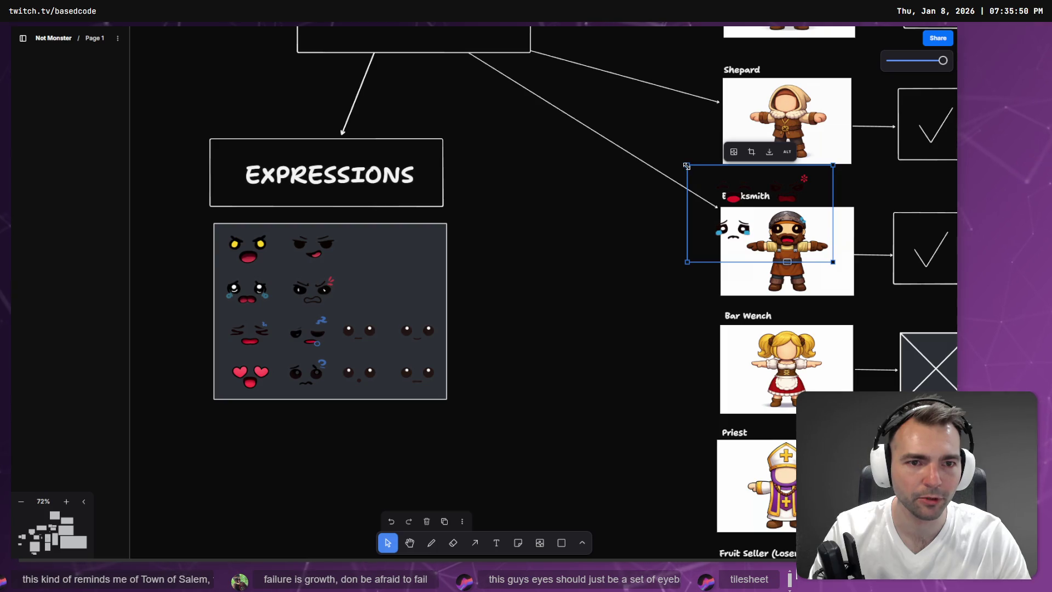
{"action": "mouse_move", "coordinate": [689, 166]}
{"action": "left_mouse_down"}
{"action": "mouse_move", "coordinate": [767, 230]}
{"action": "mouse_move", "coordinate": [741, 212]}
{"action": "mouse_move", "coordinate": [743, 222]}
{"action": "left_mouse_up"}
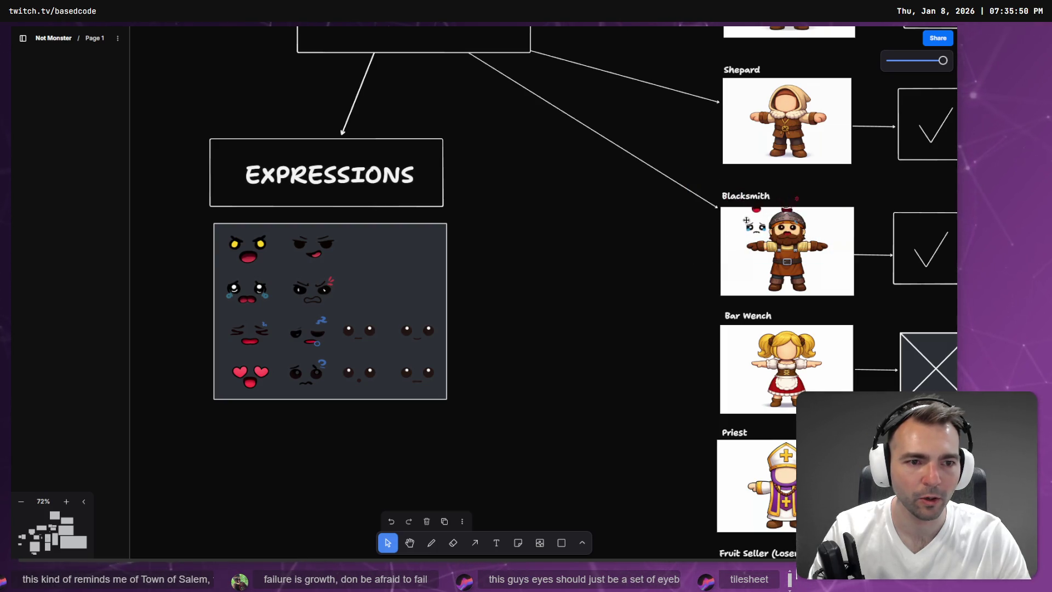
{"action": "left_click", "coordinate": [747, 220]}
{"action": "scroll", "coordinate": [787, 227], "scroll_direction": "up", "scroll_amount": 10}
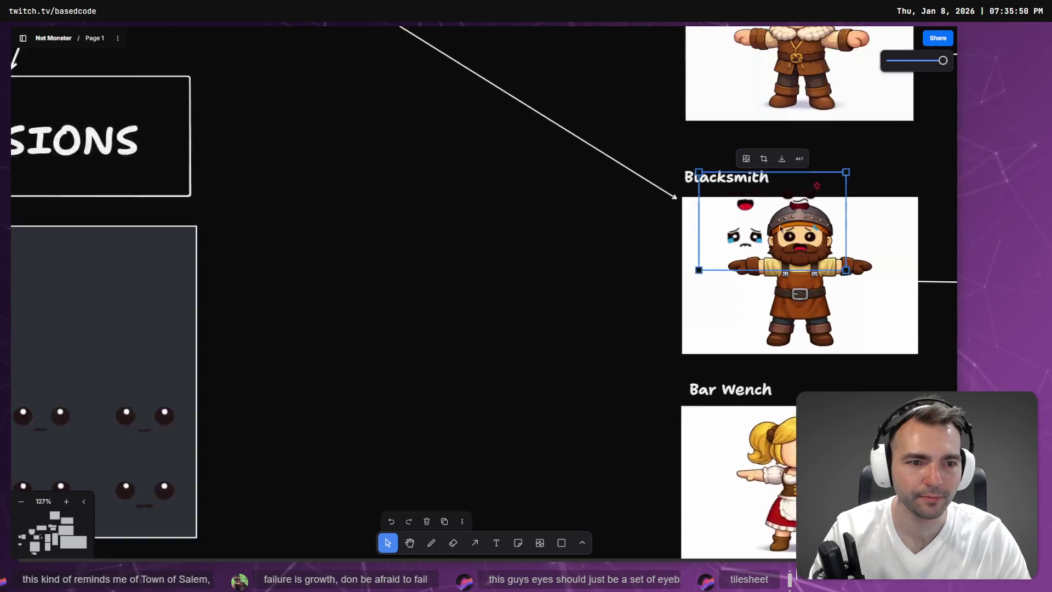
{"action": "left_click", "coordinate": [785, 247]}
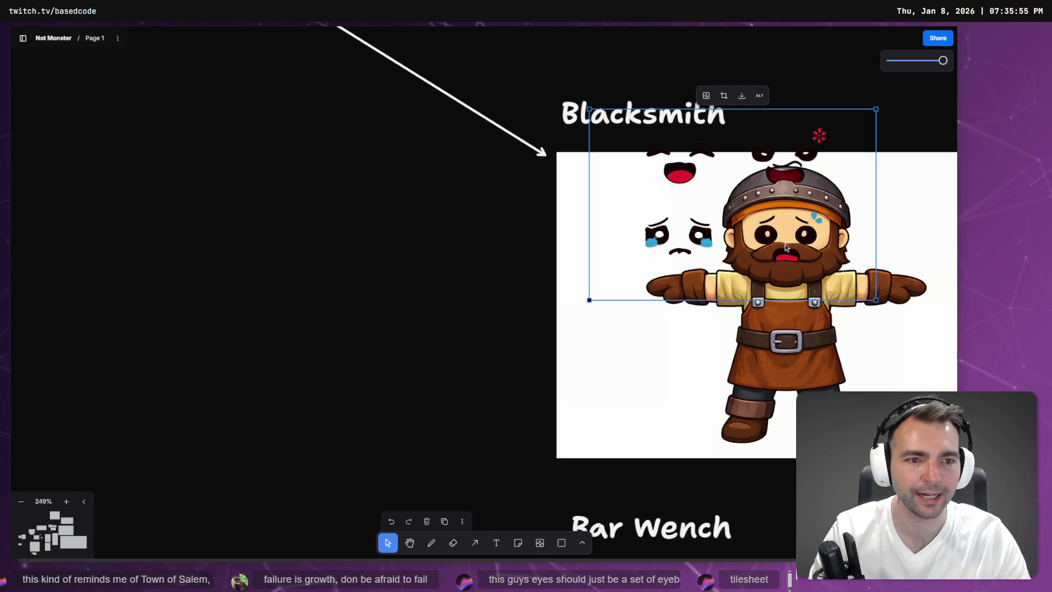
{"action": "scroll", "coordinate": [768, 236], "scroll_direction": "down", "scroll_amount": 10}
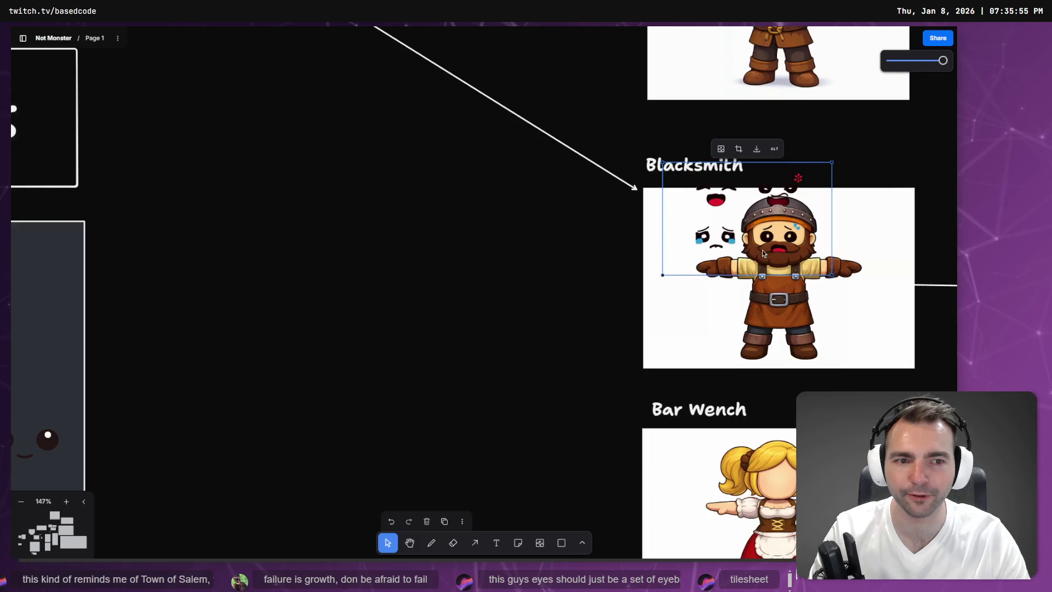
{"action": "left_click_drag", "start_coordinate": [734, 244], "coordinate": [350, 289]}
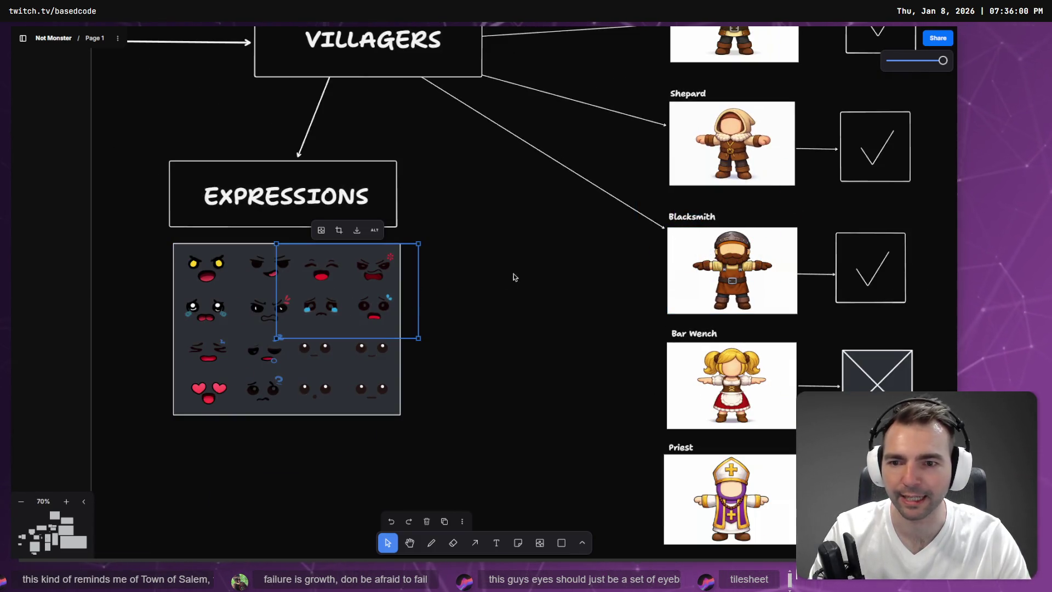
{"action": "left_click", "coordinate": [583, 241]}
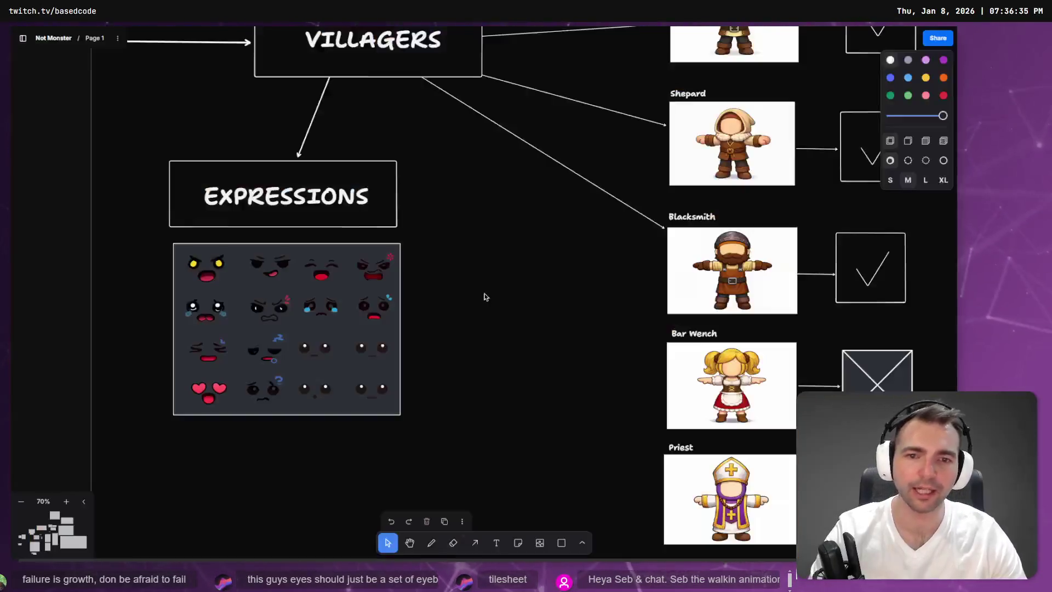
{"action": "key", "text": "alt+Tab"}
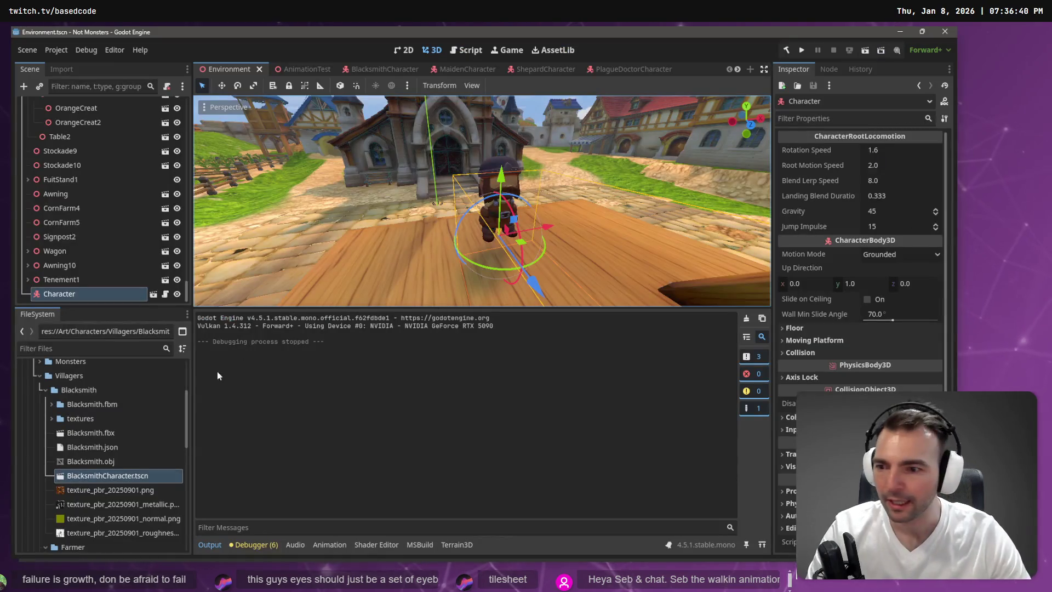
- Collapse Blacksmith, check PlagueDoctor's files, then open Editor/AccuRigArmBakePostImport.cs in the script editor
{"action": "left_click", "coordinate": [46, 389]}
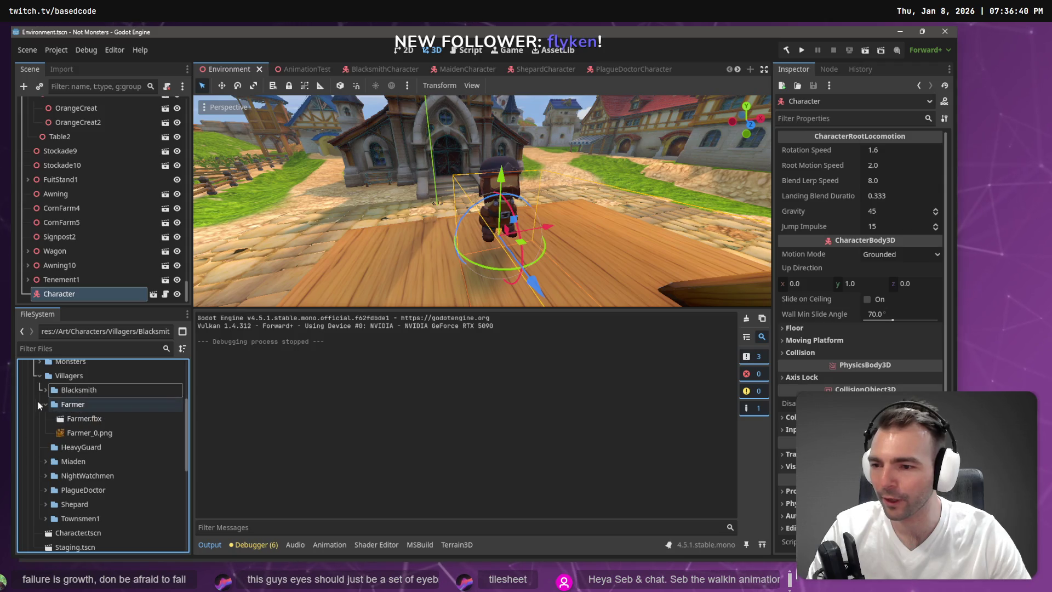
{"action": "left_click", "coordinate": [45, 389]}
{"action": "scroll", "coordinate": [45, 390], "scroll_direction": "down", "scroll_amount": 2}
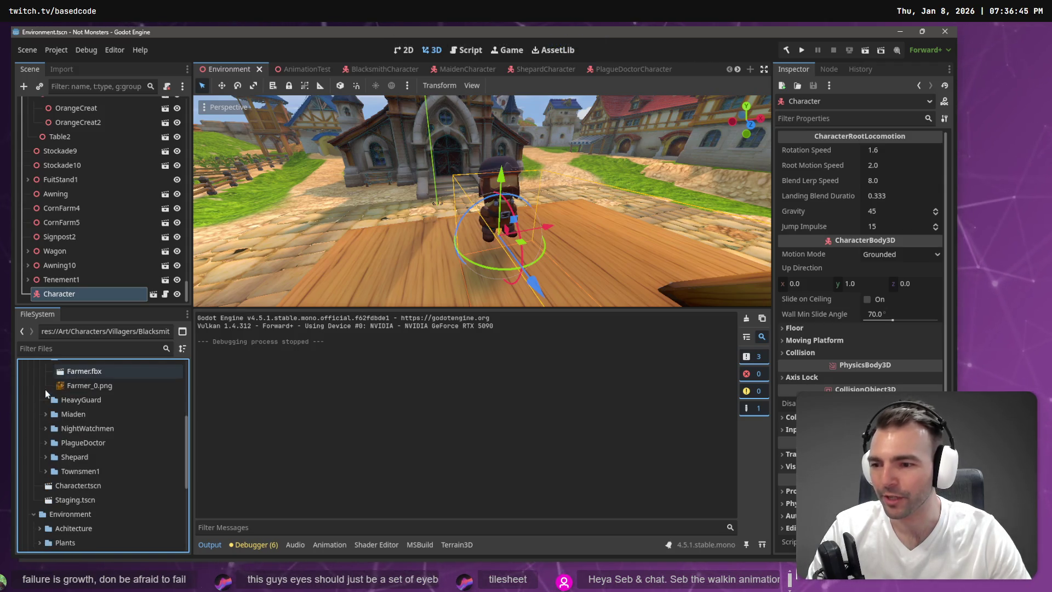
{"action": "left_click", "coordinate": [45, 441]}
{"action": "scroll", "coordinate": [114, 458], "scroll_direction": "down", "scroll_amount": 2}
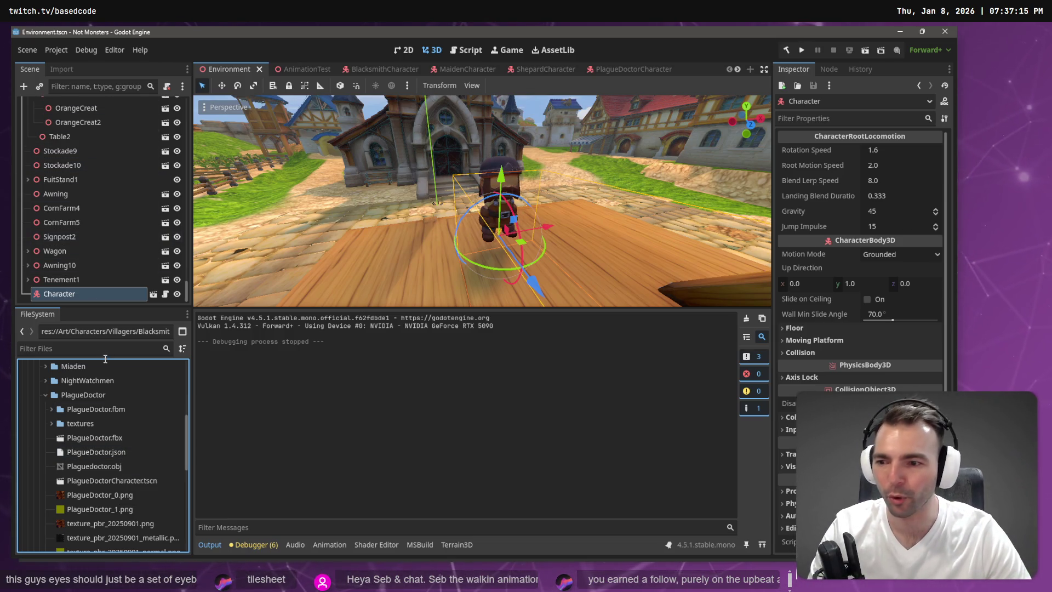
{"action": "scroll", "coordinate": [129, 425], "scroll_direction": "down", "scroll_amount": 3}
{"action": "scroll", "coordinate": [134, 436], "scroll_direction": "down", "scroll_amount": 10}
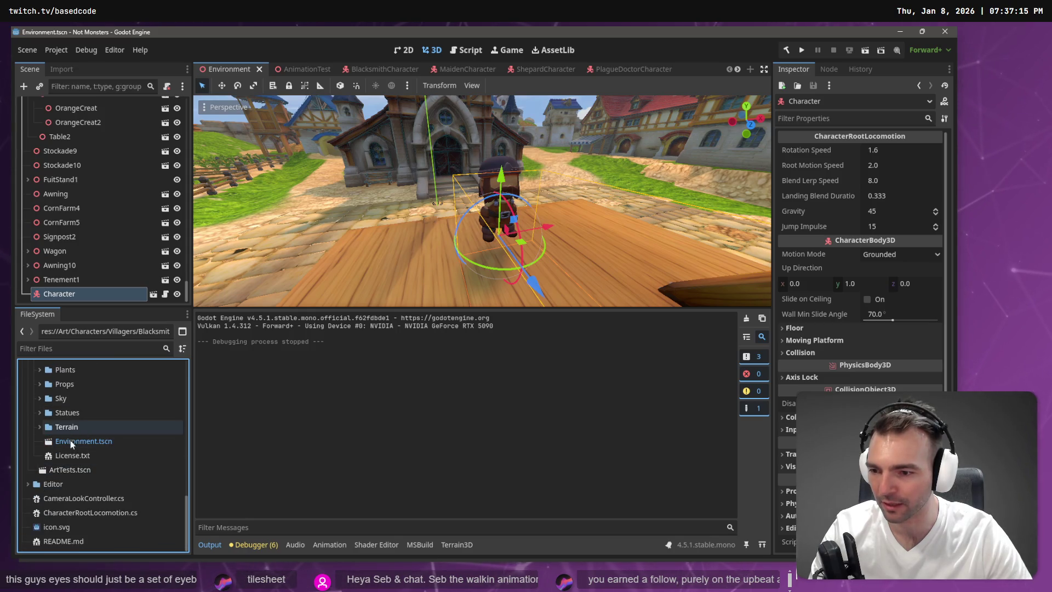
{"action": "left_click", "coordinate": [27, 484]}
{"action": "double_click", "coordinate": [68, 498]}
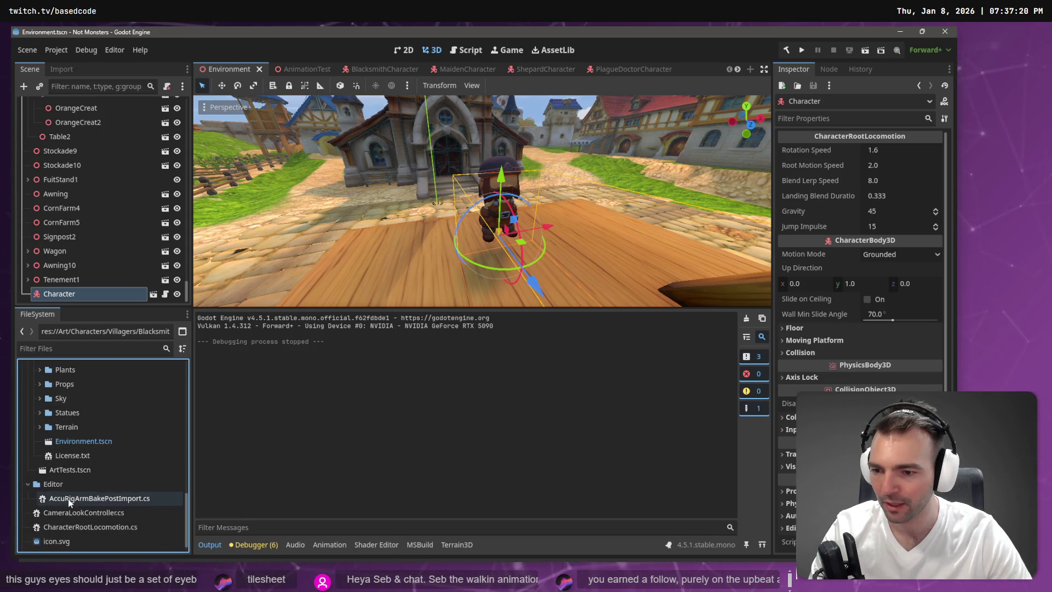
{"action": "scroll", "coordinate": [565, 178], "scroll_direction": "up", "scroll_amount": 20}
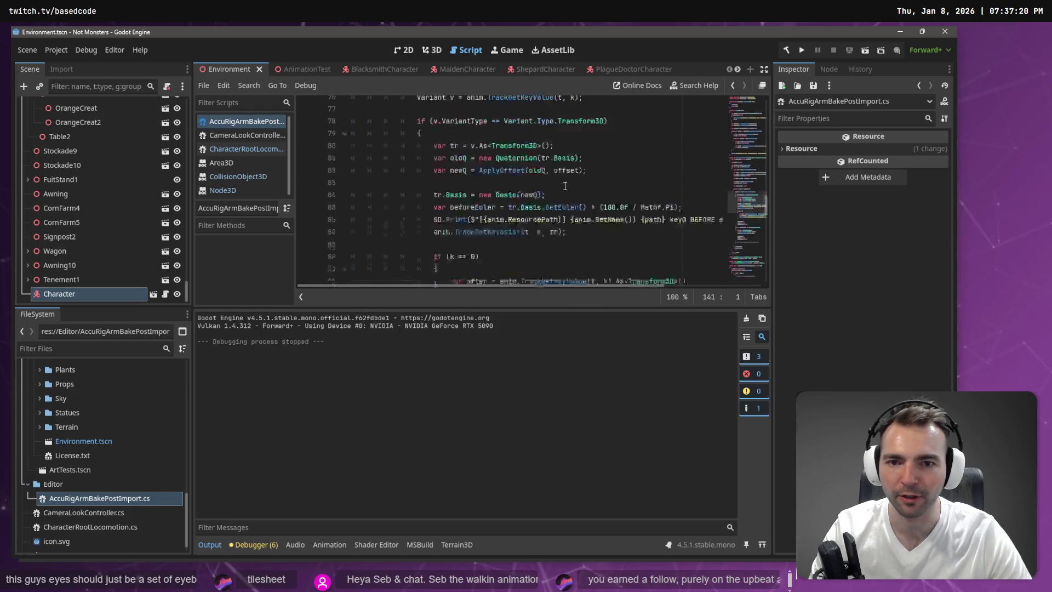
- Select the LeftOffsetDeg and RightOffsetDeg arm offset lines in the script, then return to the 3D view
{"action": "scroll", "coordinate": [548, 176], "scroll_direction": "up", "scroll_amount": 12}
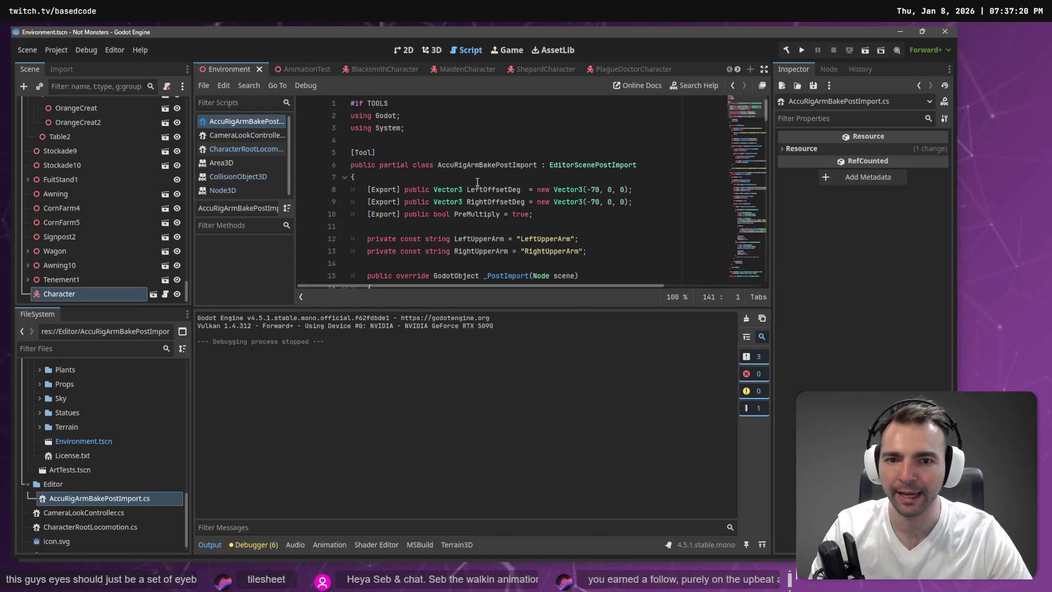
{"action": "scroll", "coordinate": [477, 182], "scroll_direction": "down", "scroll_amount": 2}
{"action": "double_click", "coordinate": [494, 164]}
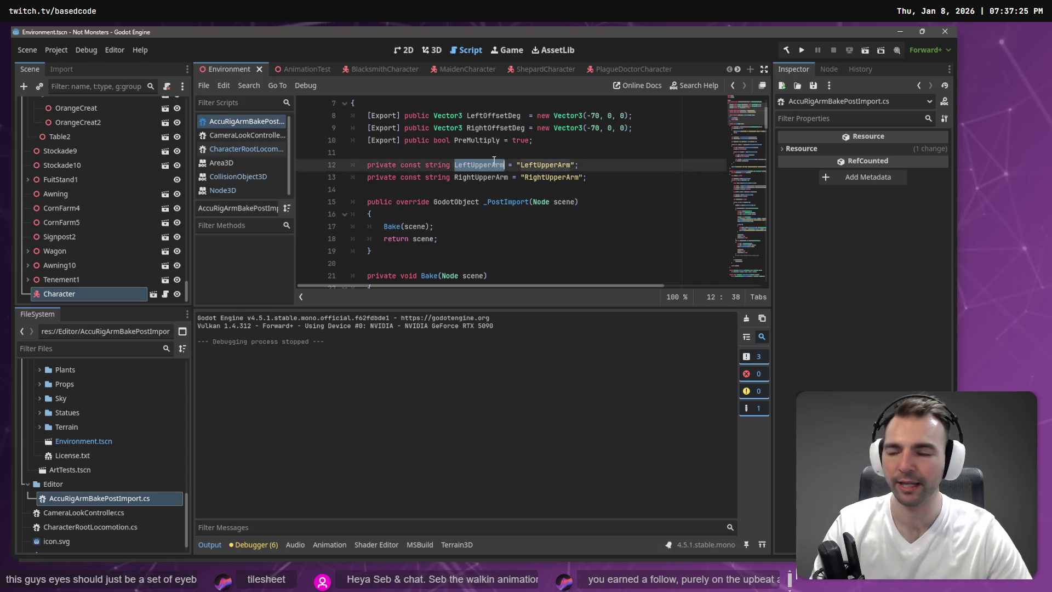
{"action": "scroll", "coordinate": [570, 160], "scroll_direction": "up", "scroll_amount": 1}
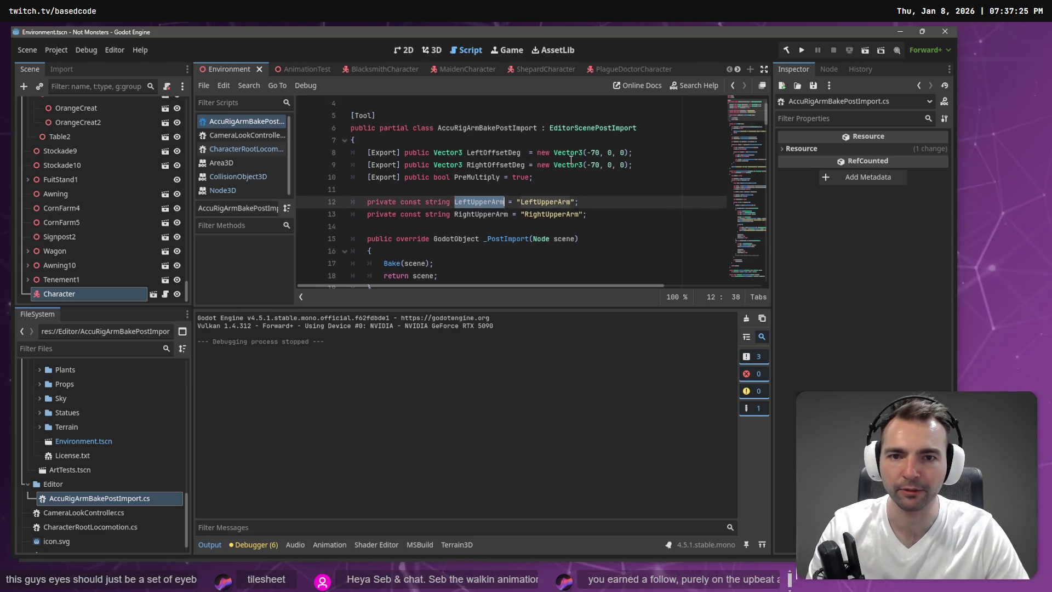
{"action": "double_click", "coordinate": [595, 164]}
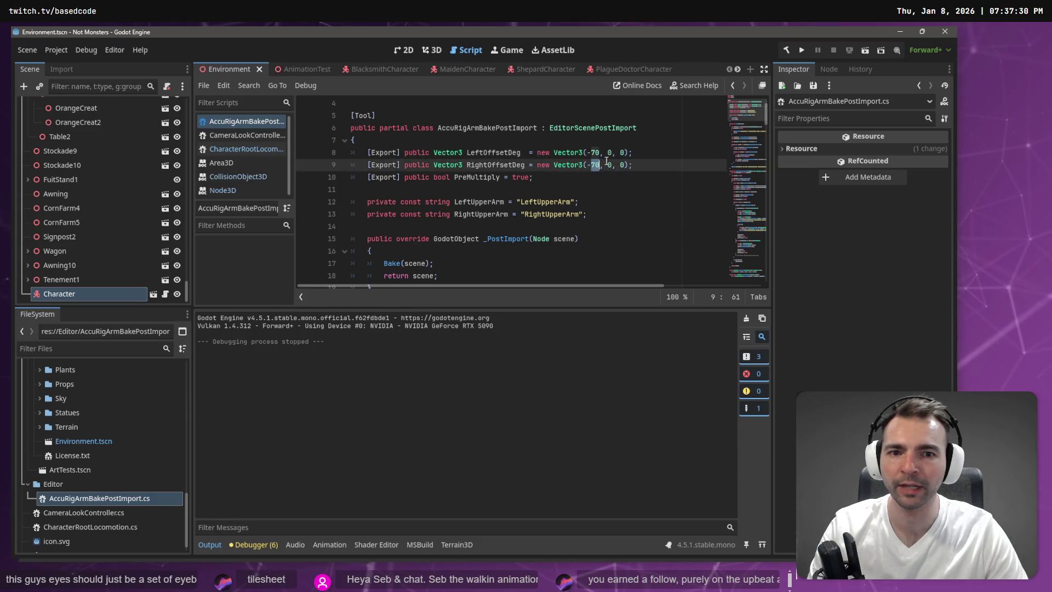
{"action": "left_click", "coordinate": [607, 153]}
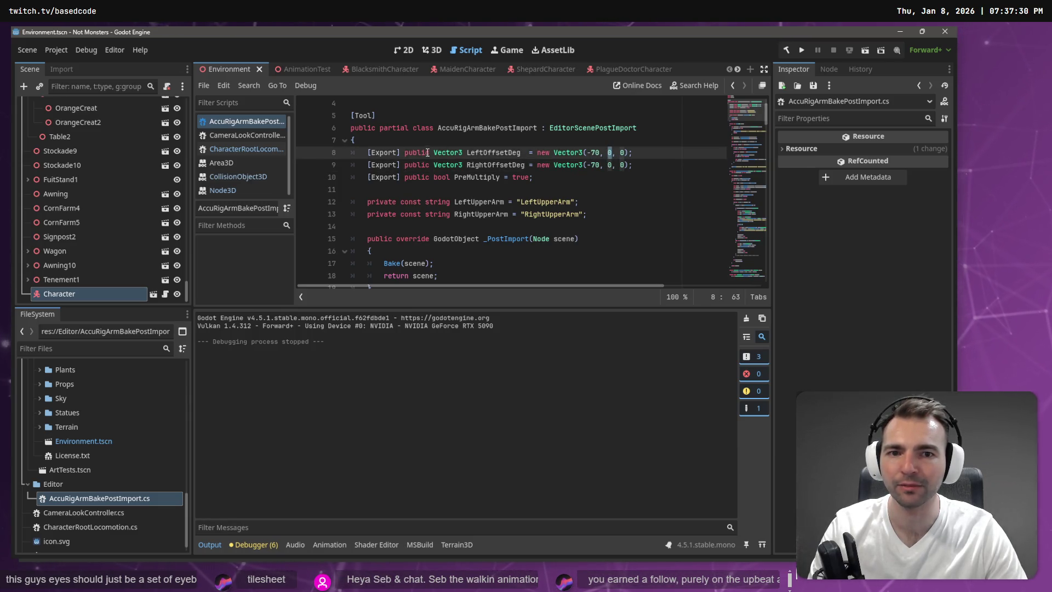
{"action": "left_click_drag", "start_coordinate": [633, 164], "coordinate": [229, 148]}
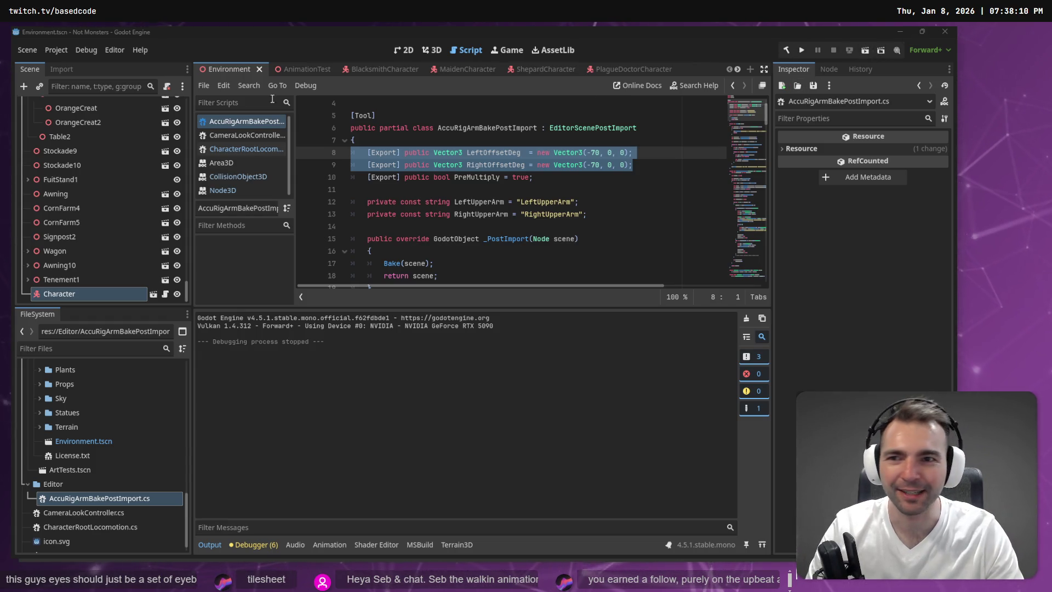
{"action": "left_click", "coordinate": [425, 51]}
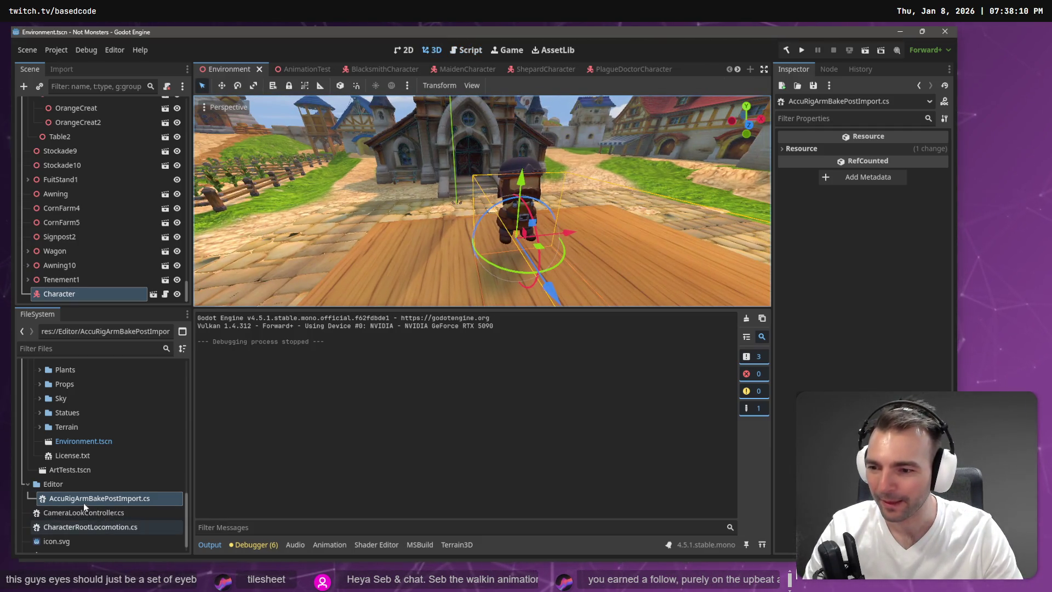
- Collapse the PlagueDoctor folder and open the Character.tscn scene
{"action": "scroll", "coordinate": [99, 445], "scroll_direction": "up", "scroll_amount": 3}
{"action": "scroll", "coordinate": [100, 447], "scroll_direction": "up", "scroll_amount": 10}
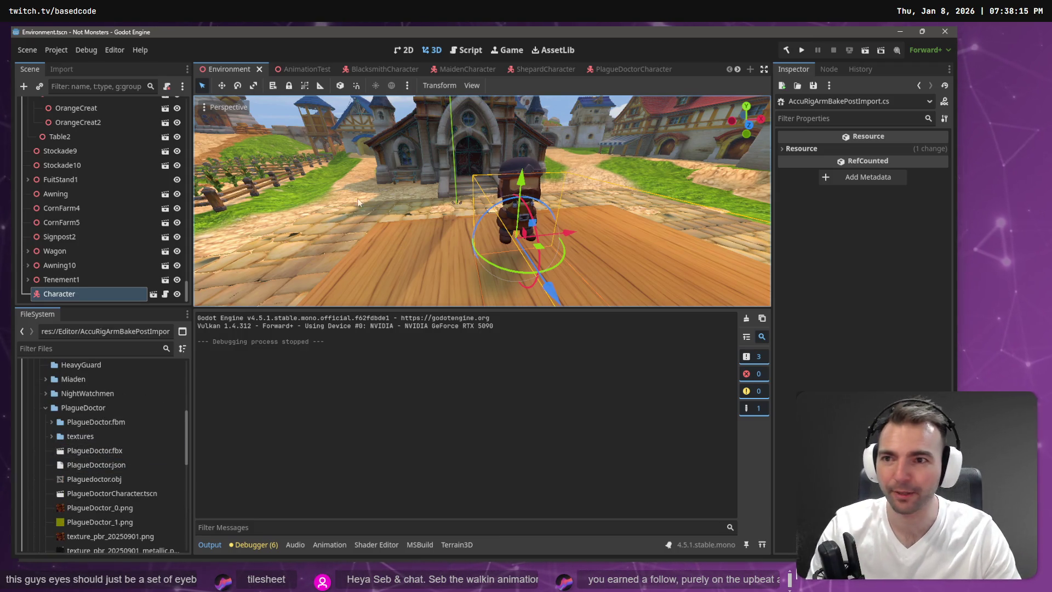
{"action": "mouse_move", "coordinate": [399, 237]}
{"action": "left_mouse_down"}
{"action": "mouse_move", "coordinate": [329, 230]}
{"action": "mouse_move", "coordinate": [395, 230]}
{"action": "mouse_move", "coordinate": [571, 163]}
{"action": "left_mouse_up"}
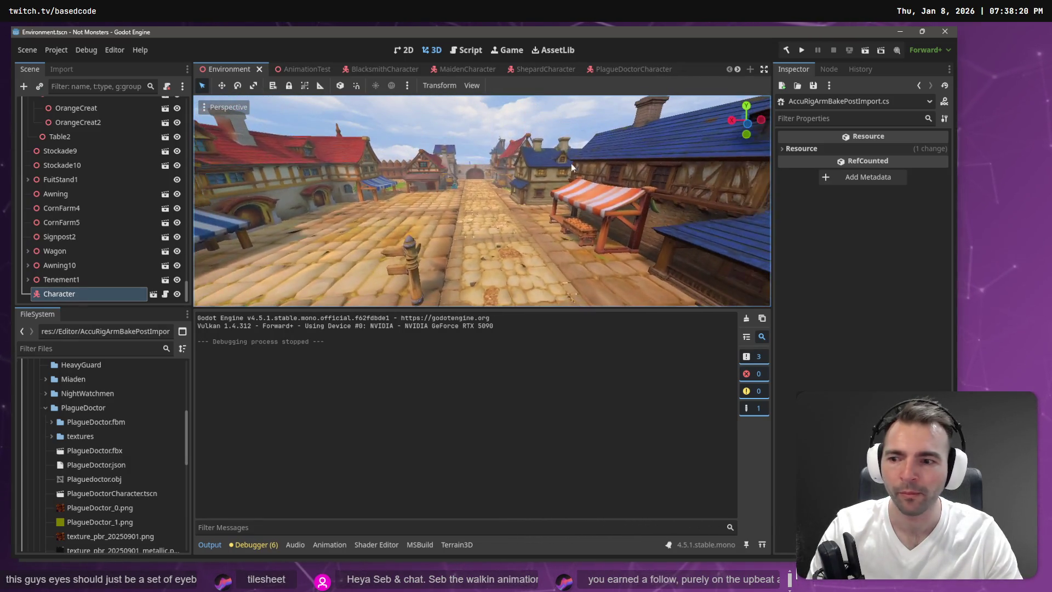
{"action": "left_click", "coordinate": [44, 407]}
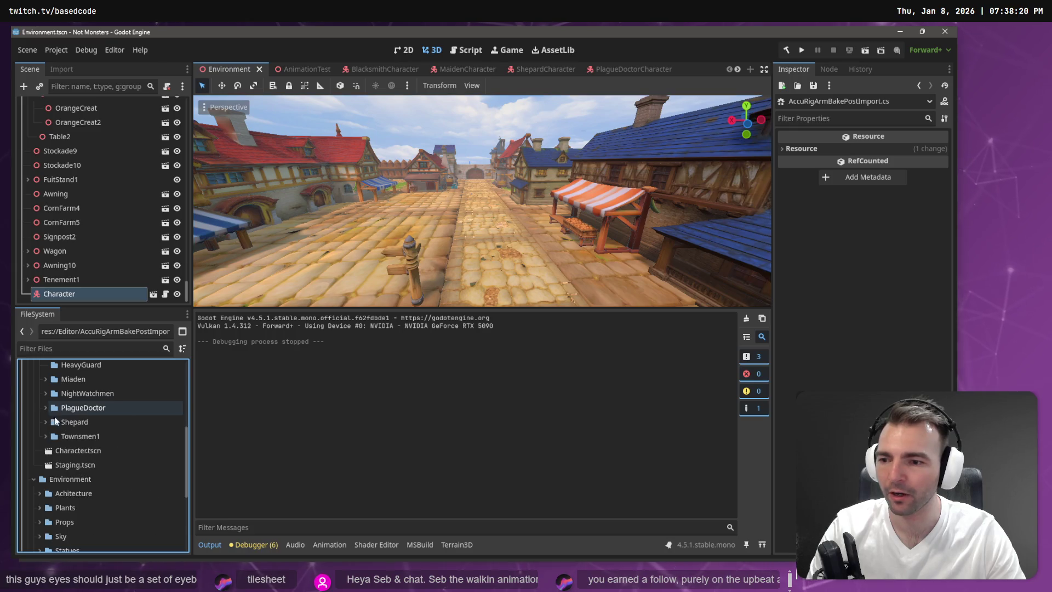
{"action": "double_click", "coordinate": [77, 451]}
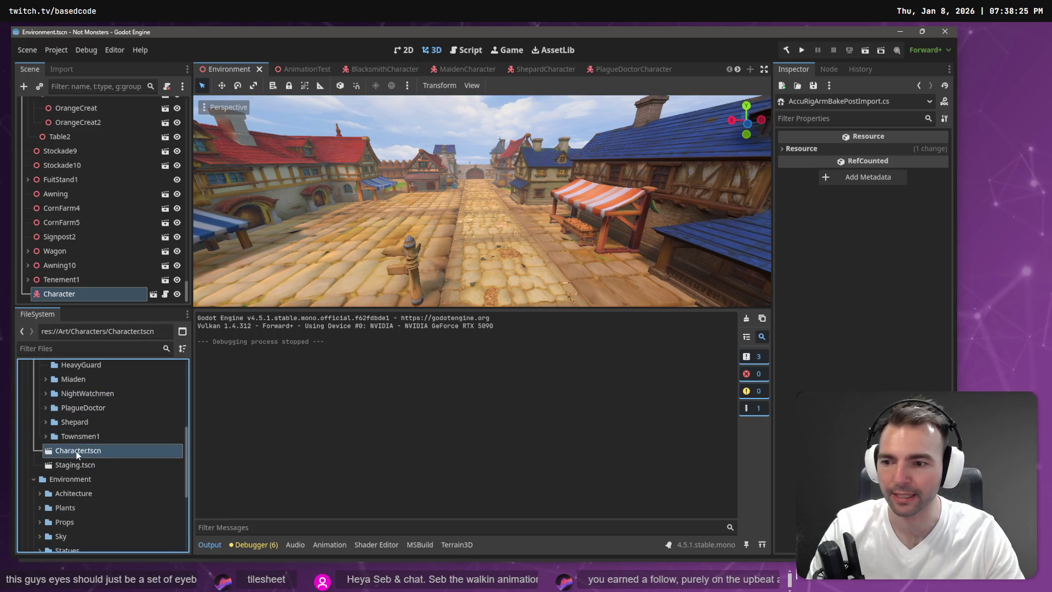
- Save the scene as MummyCharacter in the Monsters/Mummy folder
{"action": "left_click", "coordinate": [27, 50]}
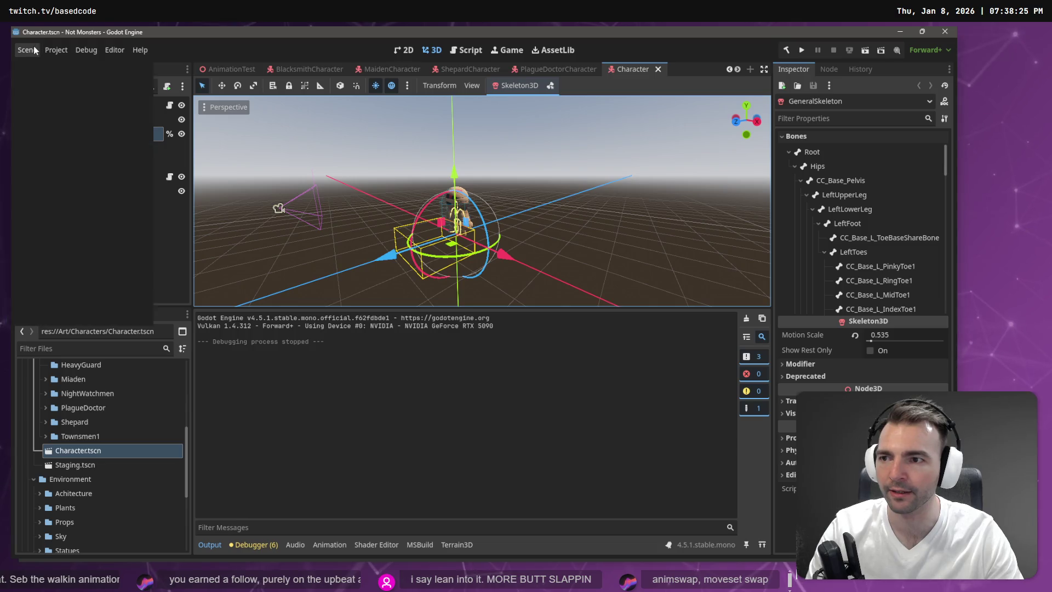
{"action": "left_click", "coordinate": [67, 152]}
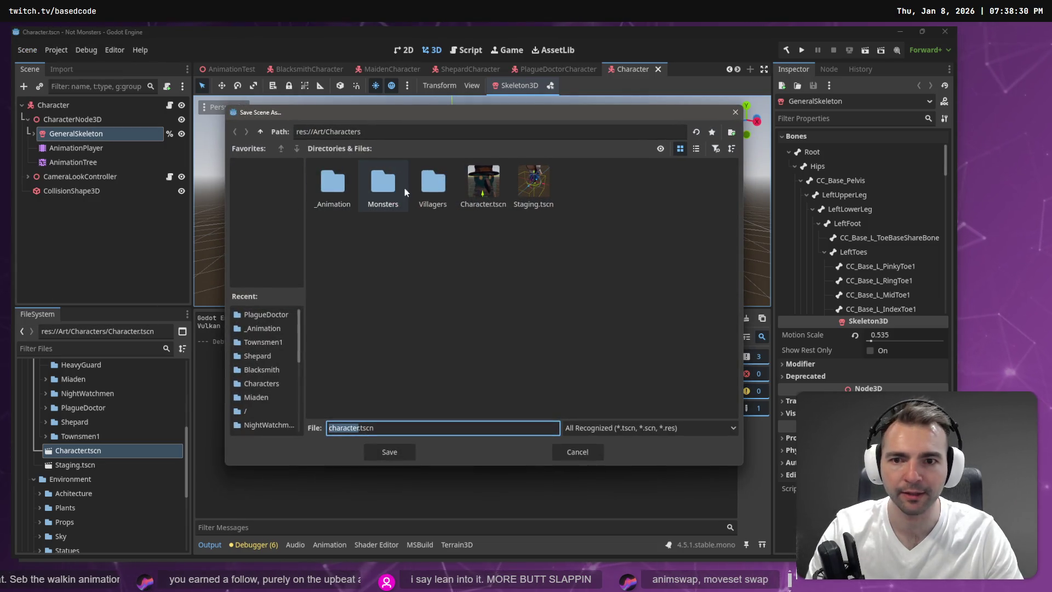
{"action": "double_click", "coordinate": [383, 185]}
{"action": "double_click", "coordinate": [382, 192]}
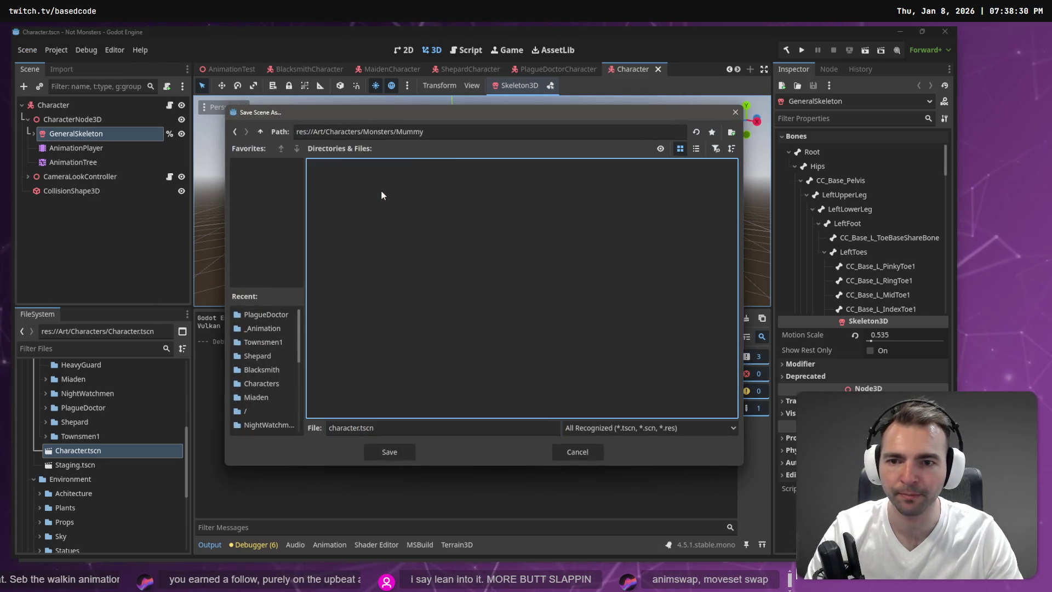
{"action": "triple_click", "coordinate": [403, 428]}
{"action": "type", "text": "MummyCharacter"}
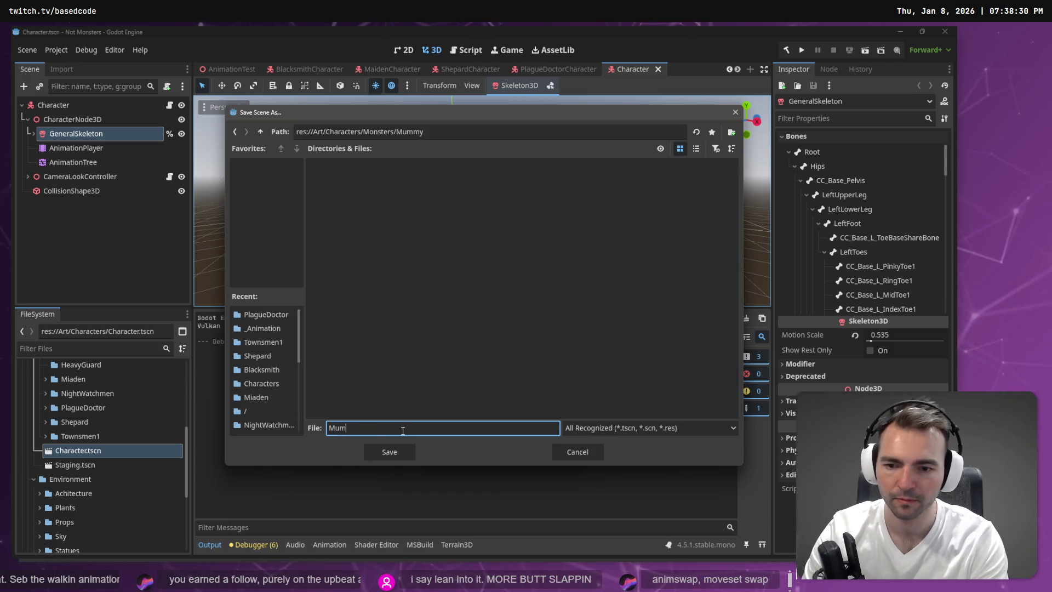
{"action": "key", "text": "Return"}
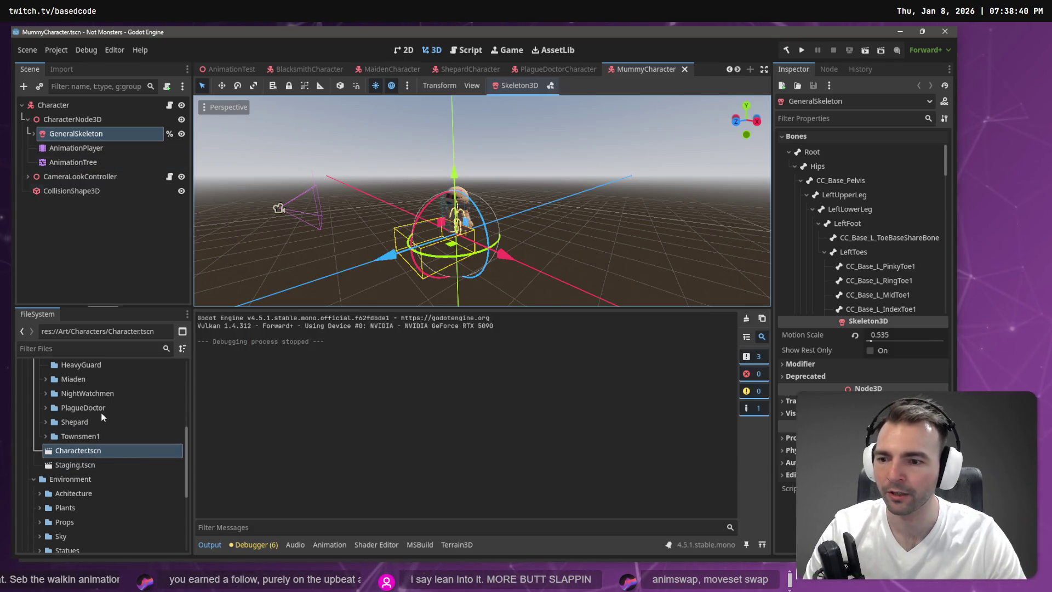
- In the PlagueDoctorCharacter scene, delete PlagueDoctorCharacter.tscn from the PlagueDoctor folder
{"action": "left_click", "coordinate": [550, 69]}
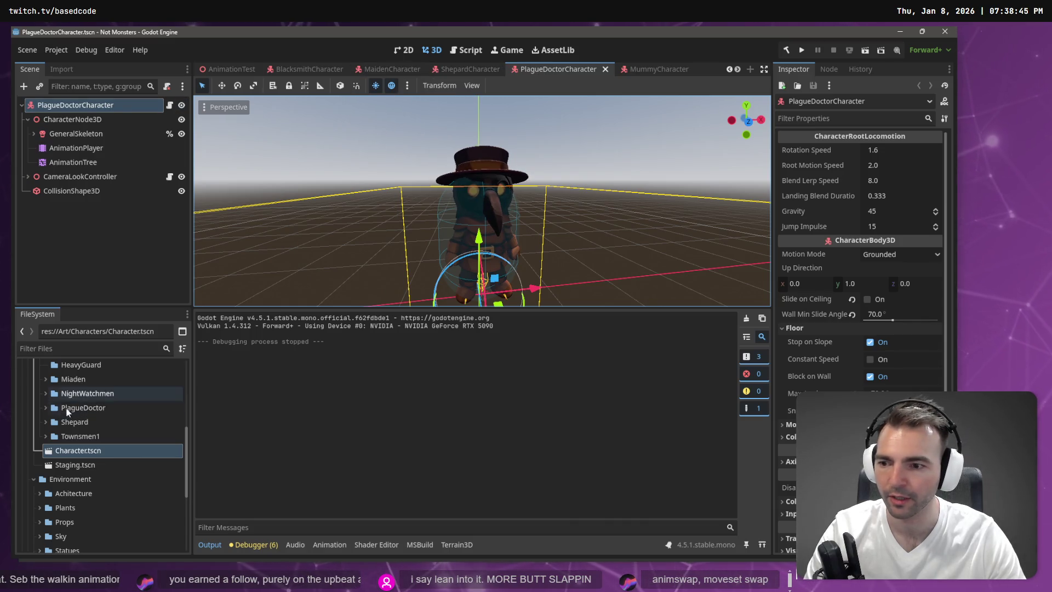
{"action": "left_click", "coordinate": [46, 408]}
{"action": "left_click", "coordinate": [116, 494]}
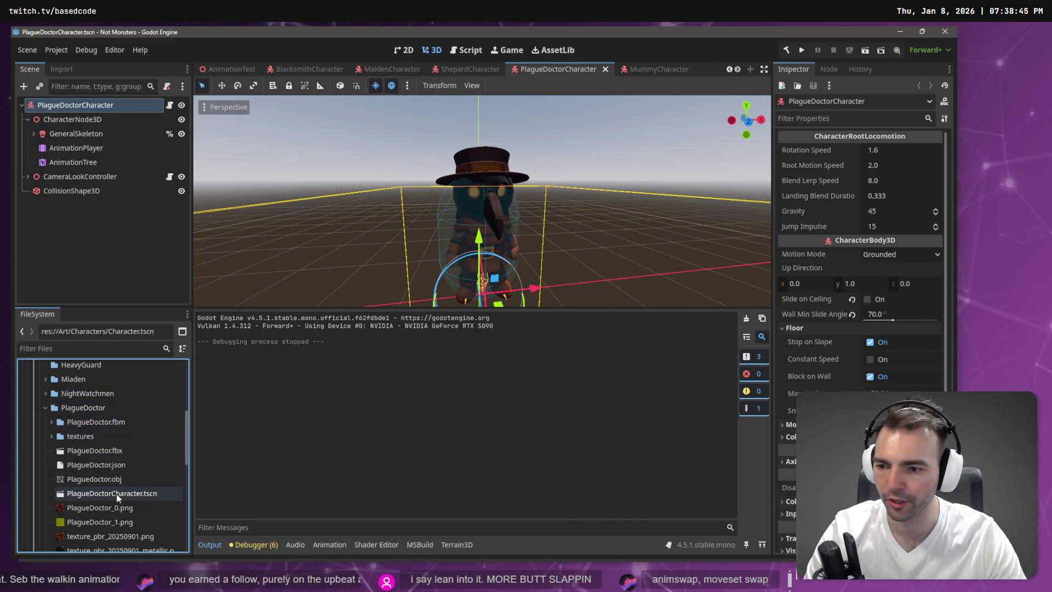
{"action": "key", "text": "Delete"}
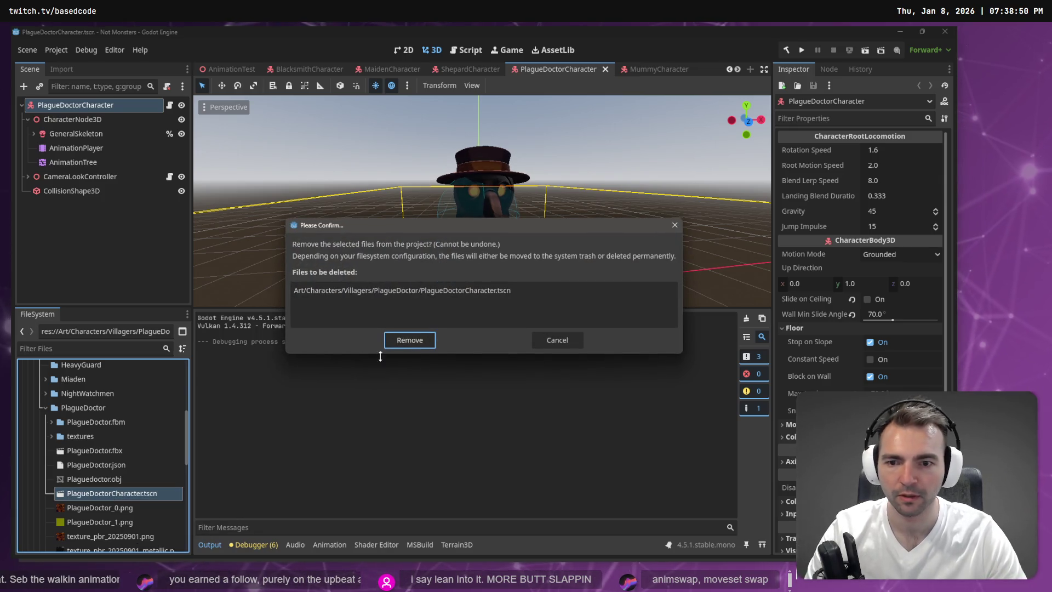
{"action": "left_click", "coordinate": [409, 340]}
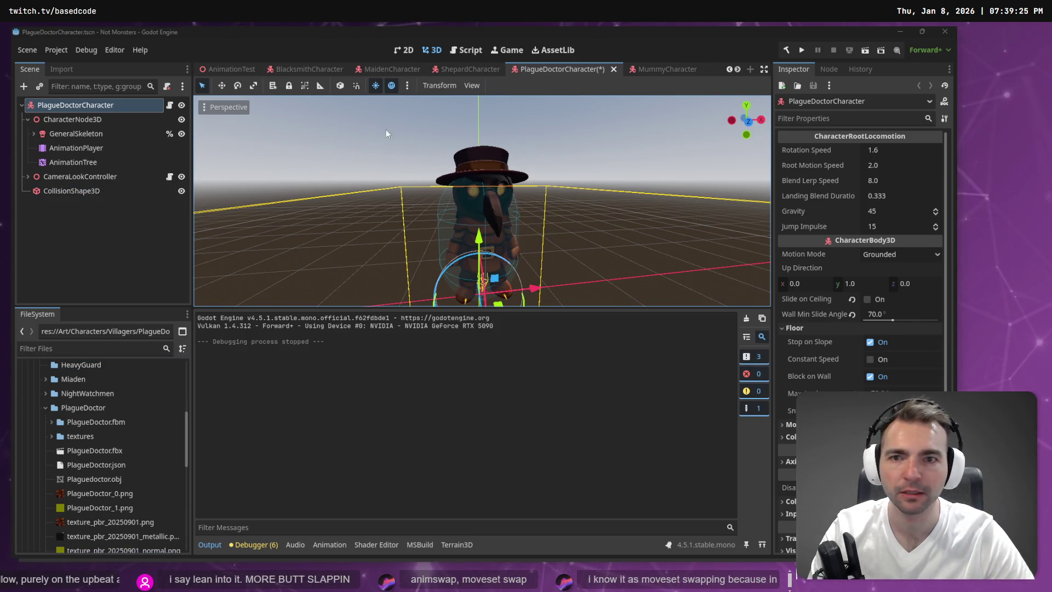
- Select CharacterNode3D, then close the PlagueDoctorCharacter scene tab
{"action": "left_click", "coordinate": [80, 228]}
{"action": "left_click", "coordinate": [79, 110]}
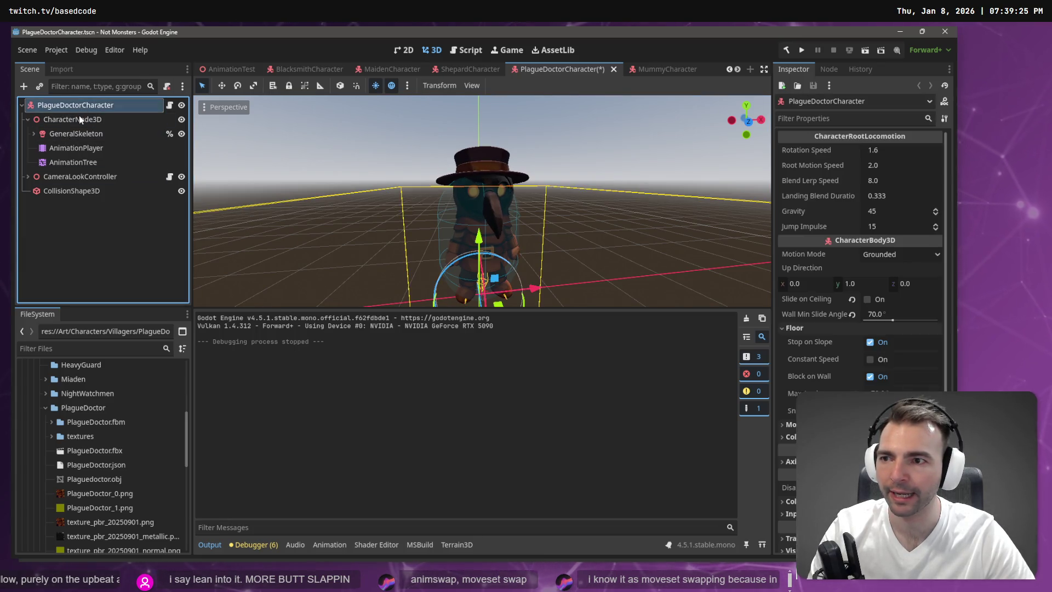
{"action": "left_click", "coordinate": [82, 125]}
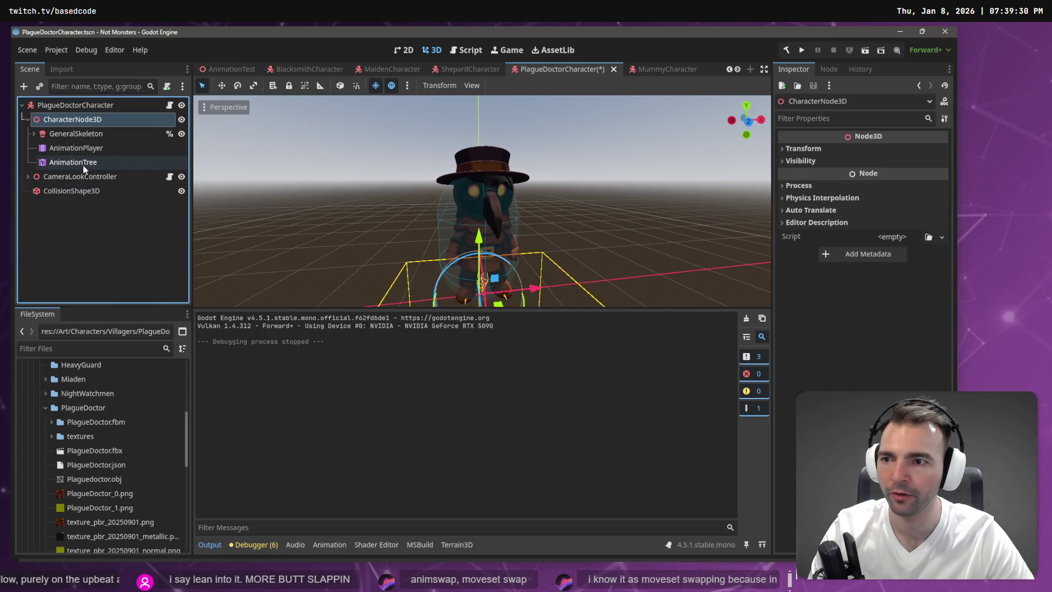
{"action": "middle_click", "coordinate": [565, 66]}
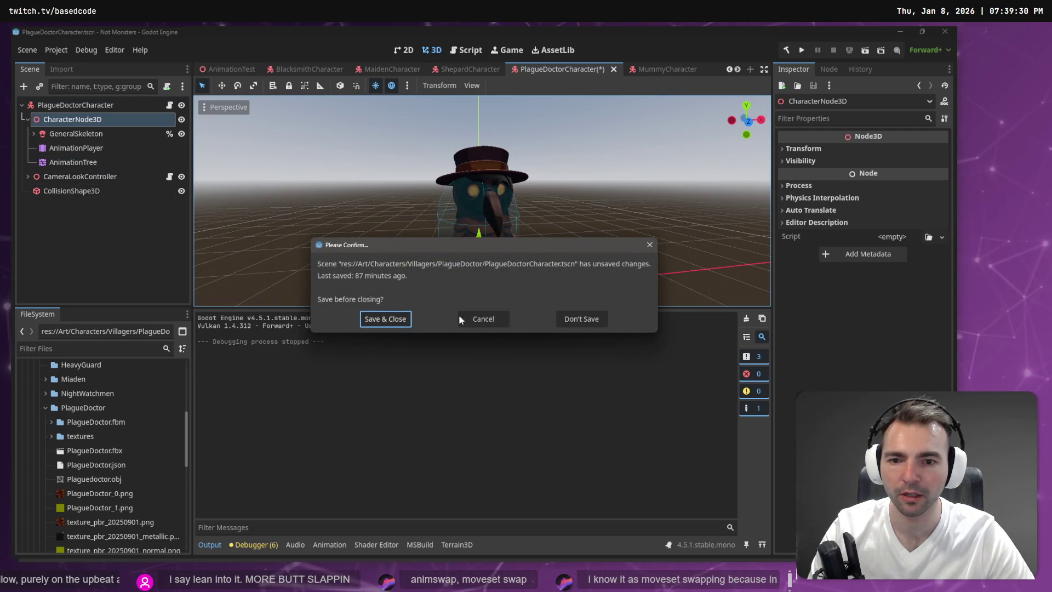
{"action": "left_click", "coordinate": [581, 318]}
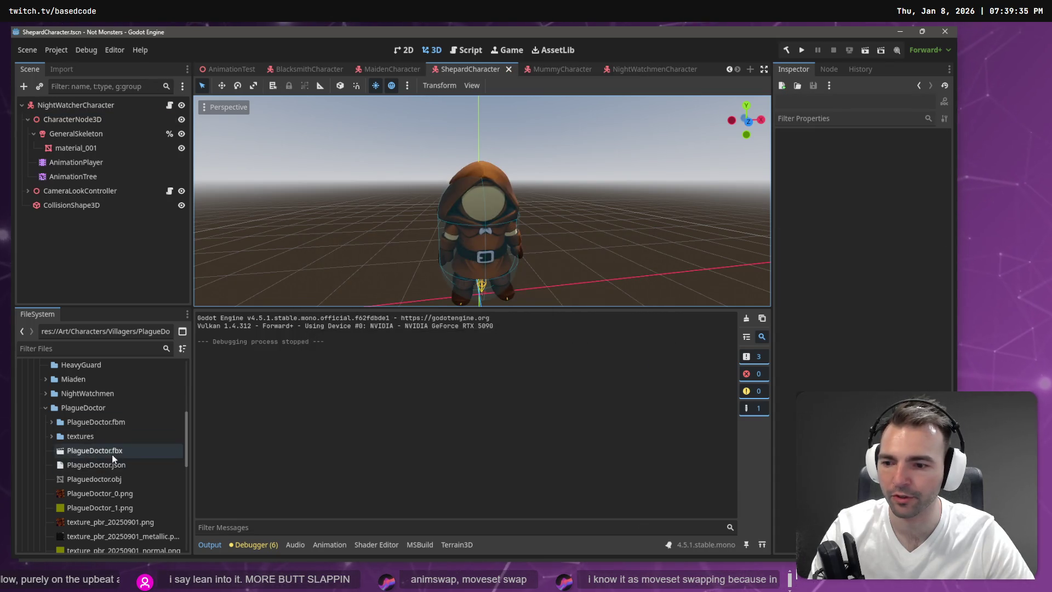
- Open Character.tscn and add PlagueDoctor.fbx to its scene tree
{"action": "scroll", "coordinate": [111, 455], "scroll_direction": "down", "scroll_amount": 3}
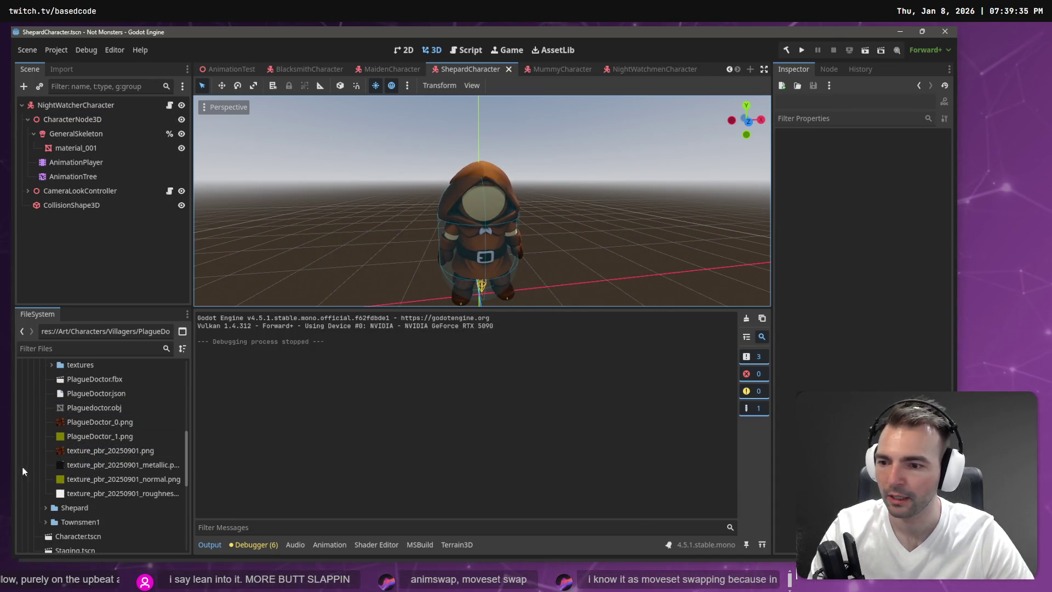
{"action": "scroll", "coordinate": [83, 530], "scroll_direction": "down", "scroll_amount": 2}
{"action": "double_click", "coordinate": [105, 488]}
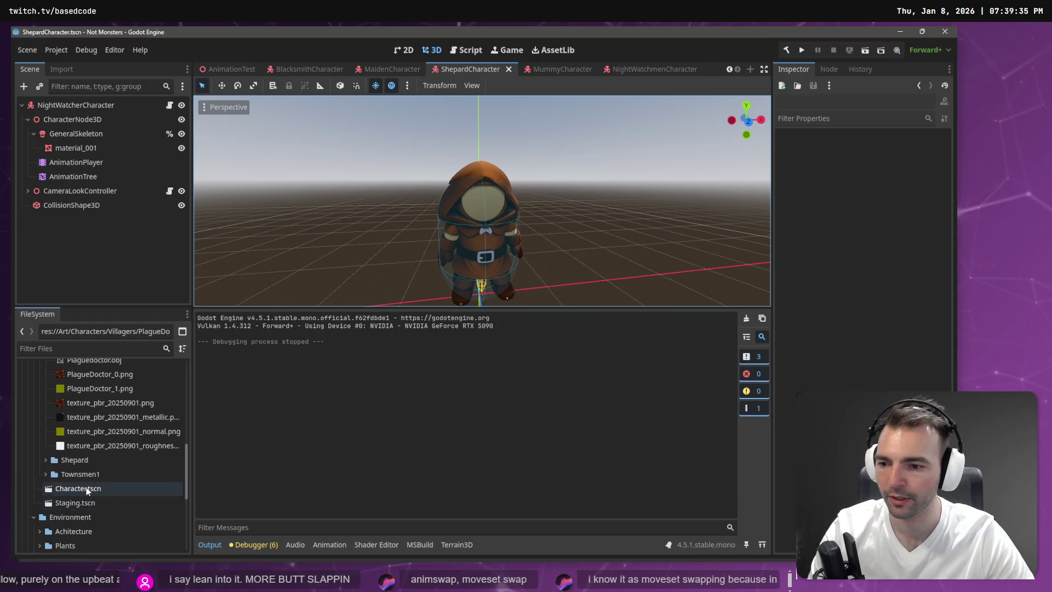
{"action": "left_click", "coordinate": [78, 222]}
{"action": "scroll", "coordinate": [83, 433], "scroll_direction": "up", "scroll_amount": 5}
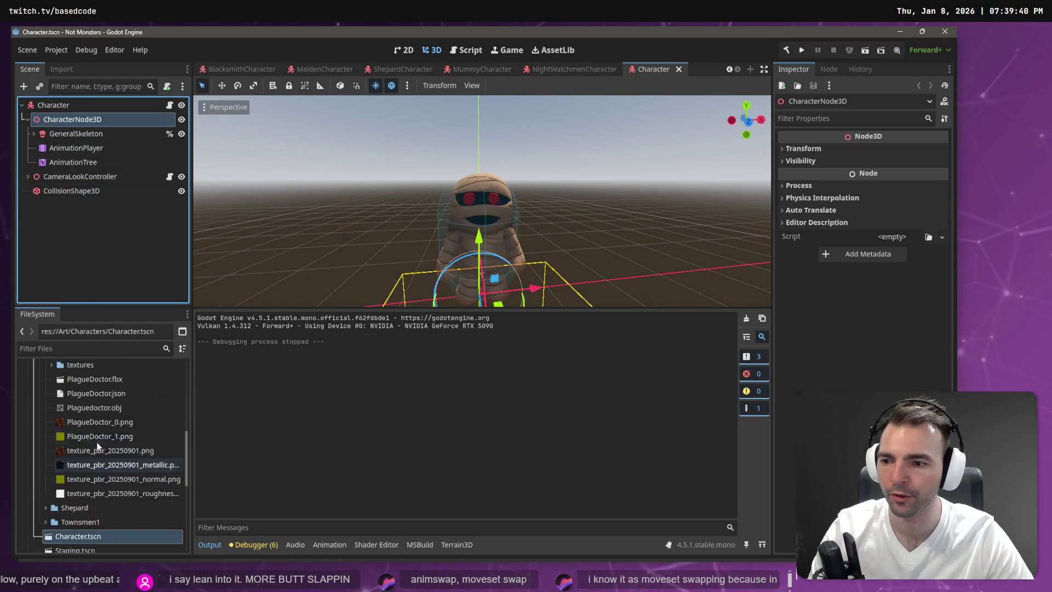
{"action": "left_click_drag", "start_coordinate": [100, 402], "coordinate": [70, 106]}
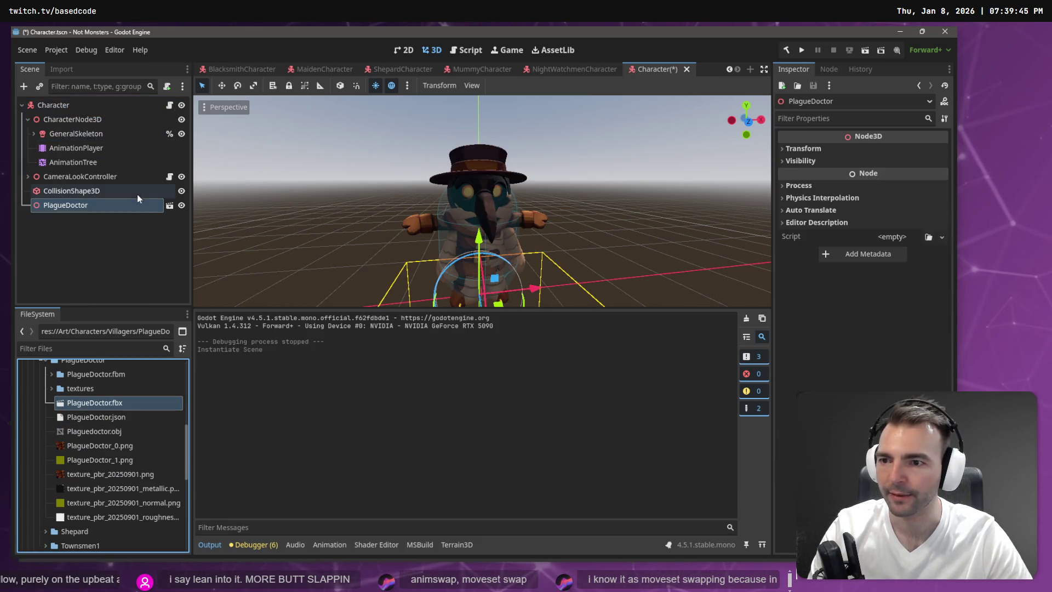
- Show the Import settings of PlagueDoctor.fbx
{"action": "right_click", "coordinate": [128, 206]}
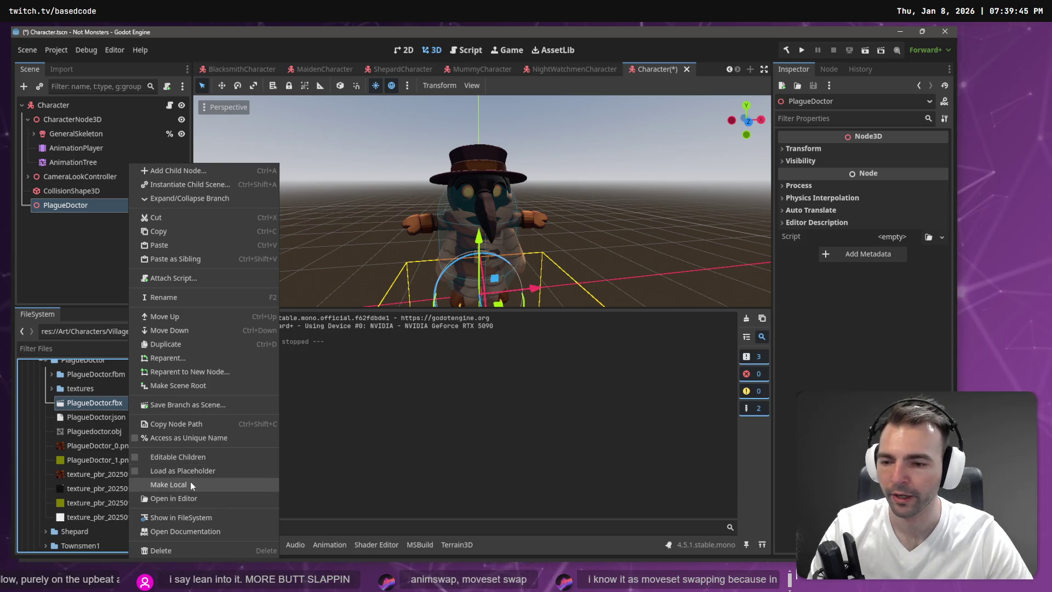
{"action": "left_click", "coordinate": [113, 353]}
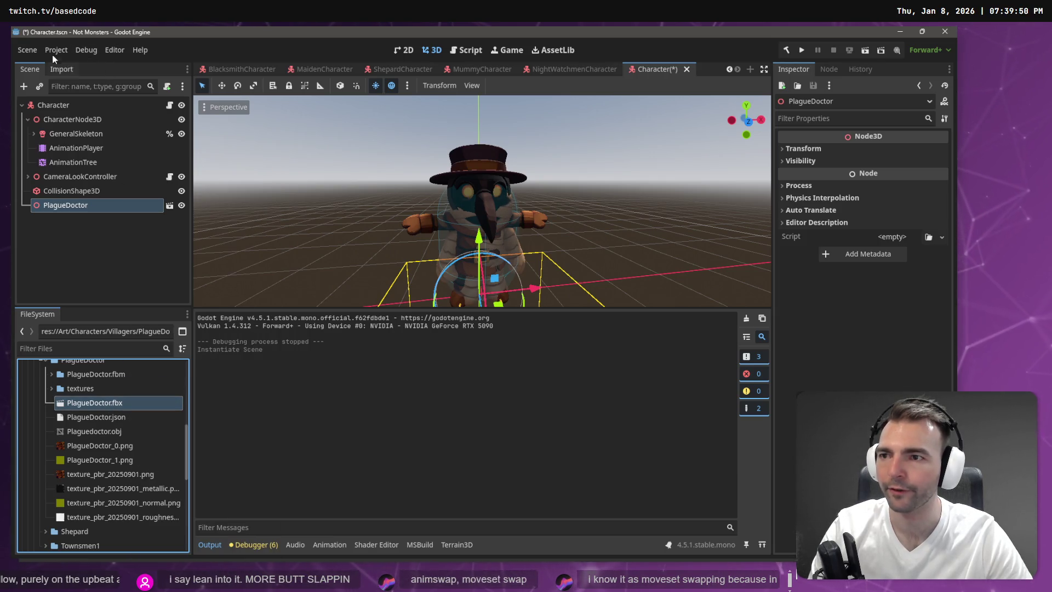
{"action": "left_click", "coordinate": [59, 68]}
- In Advanced Import Settings, select Skeleton3D and inspect its Bone Map and skeleton profile
{"action": "left_click", "coordinate": [68, 295]}
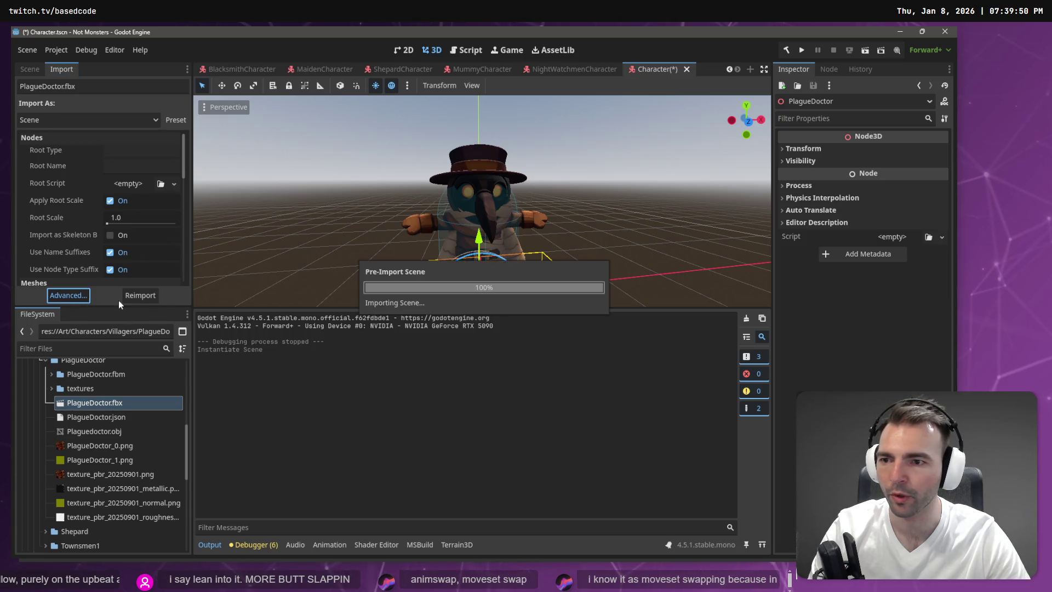
{"action": "left_click", "coordinate": [176, 144]}
{"action": "left_click", "coordinate": [163, 155]}
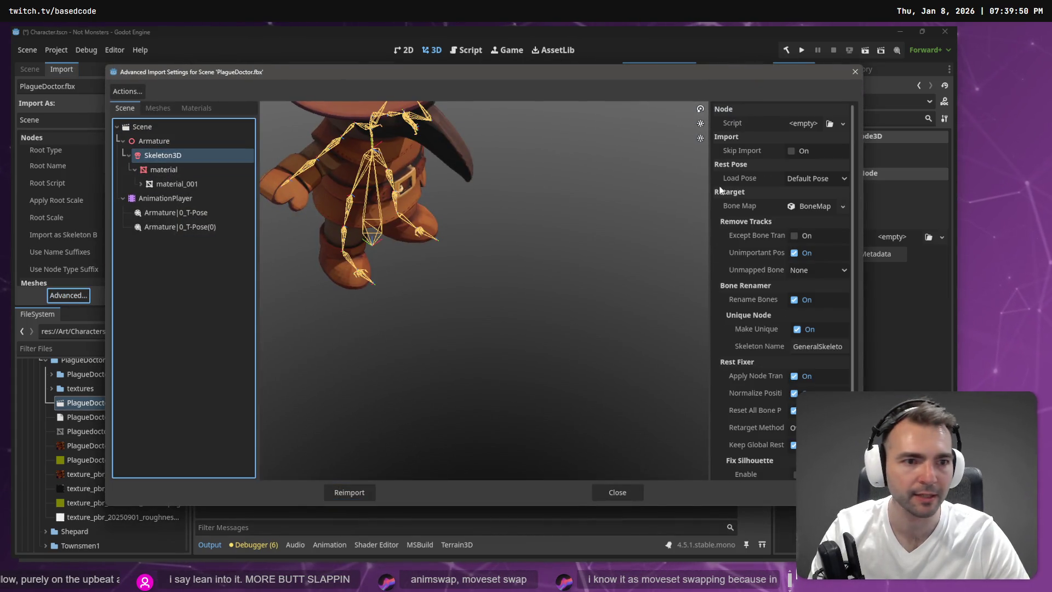
{"action": "left_click", "coordinate": [842, 206]}
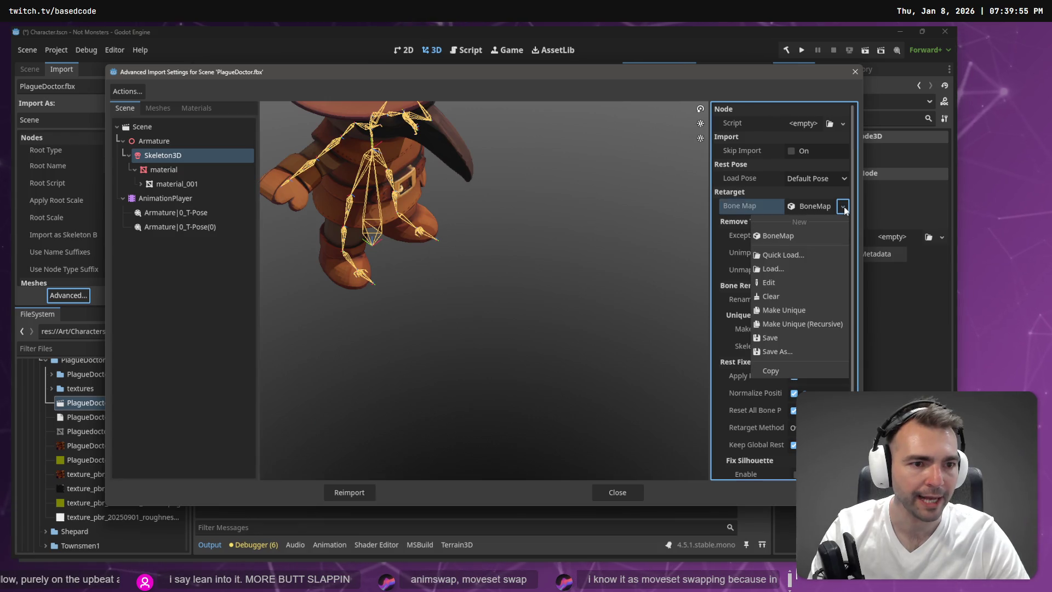
{"action": "left_click", "coordinate": [819, 207]}
{"action": "left_click", "coordinate": [819, 206]}
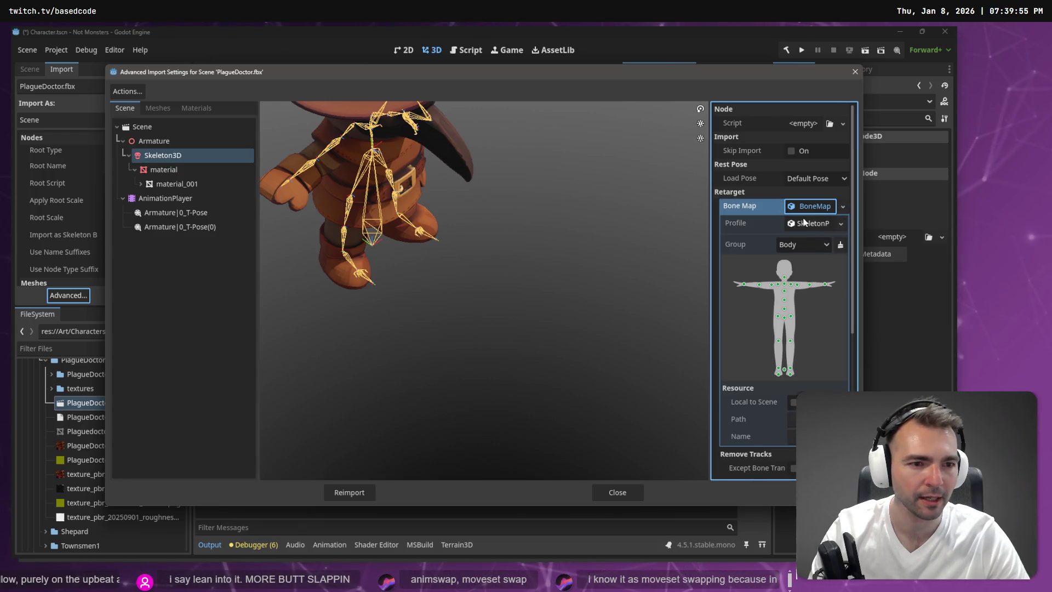
{"action": "left_click", "coordinate": [803, 221]}
{"action": "left_click", "coordinate": [810, 224]}
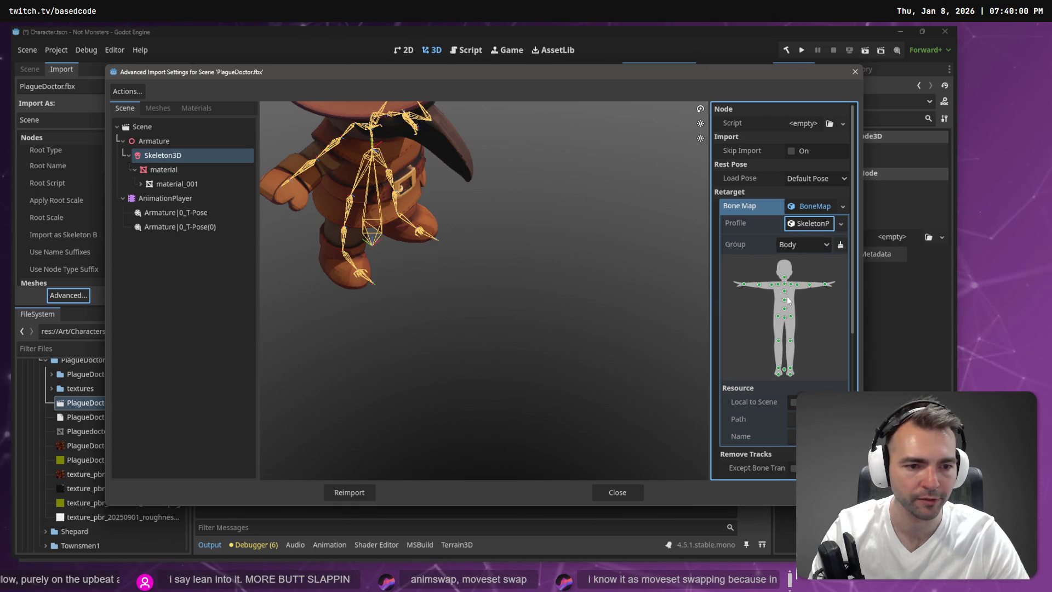
{"action": "scroll", "coordinate": [789, 362], "scroll_direction": "down", "scroll_amount": 5}
{"action": "scroll", "coordinate": [800, 373], "scroll_direction": "up", "scroll_amount": 5}
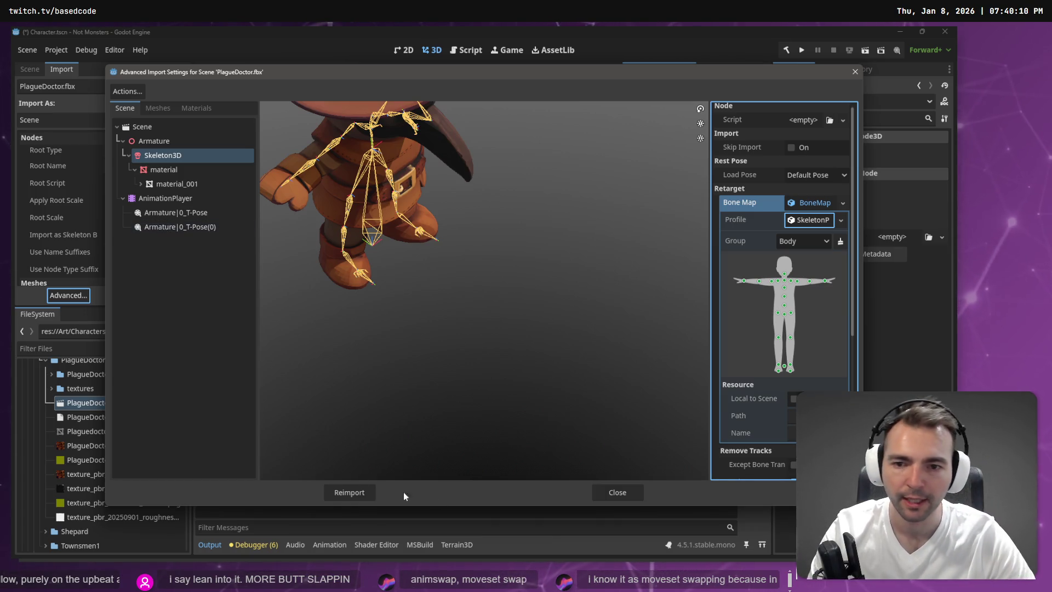
- Close the advanced import settings and bring up the PlagueDoctor node's actions in the Scene tree
{"action": "left_click", "coordinate": [633, 495]}
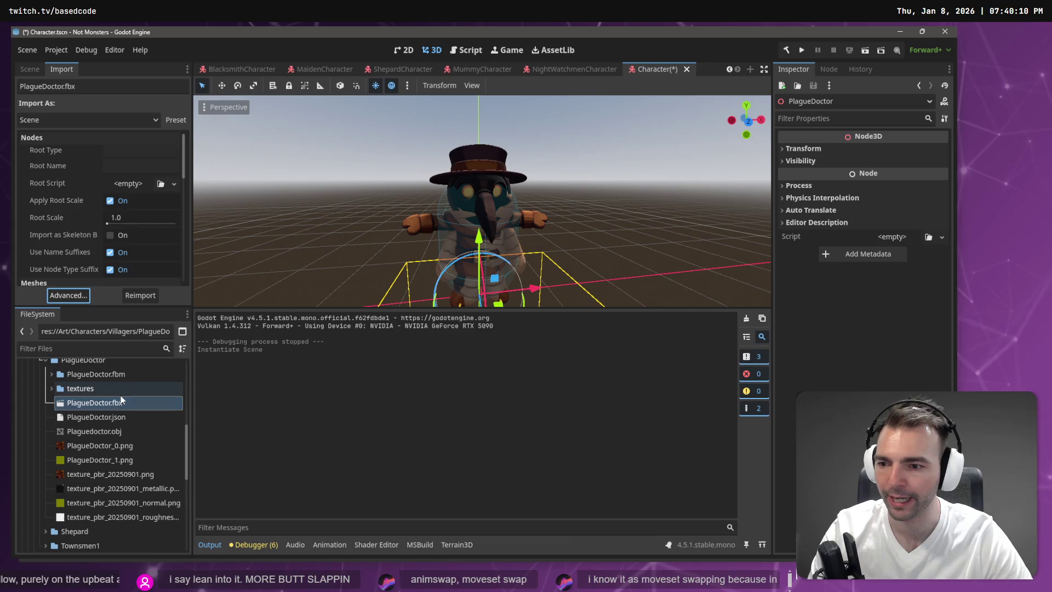
{"action": "left_click", "coordinate": [29, 70]}
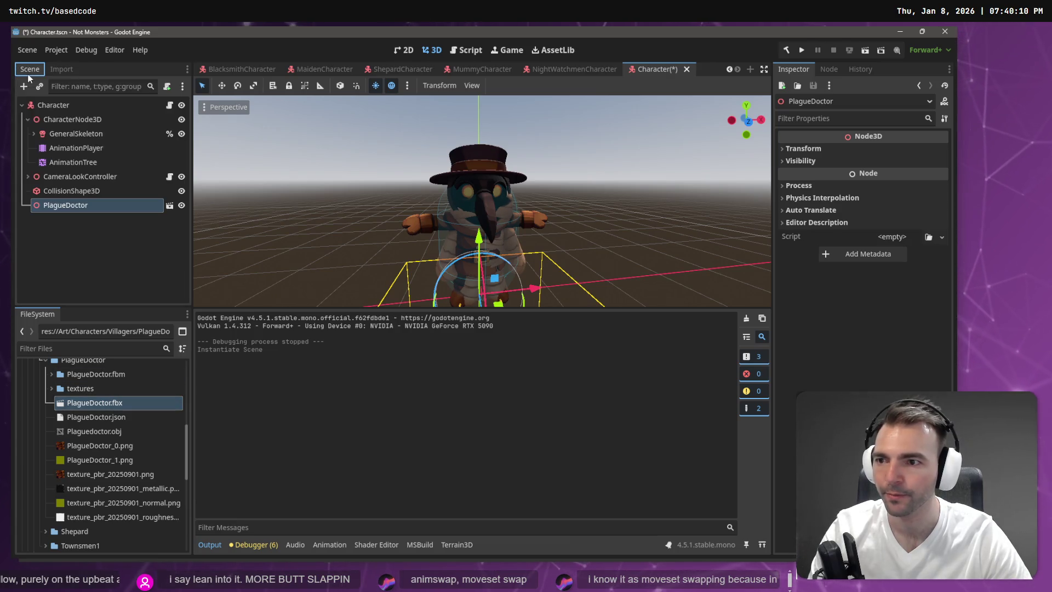
{"action": "right_click", "coordinate": [70, 205]}
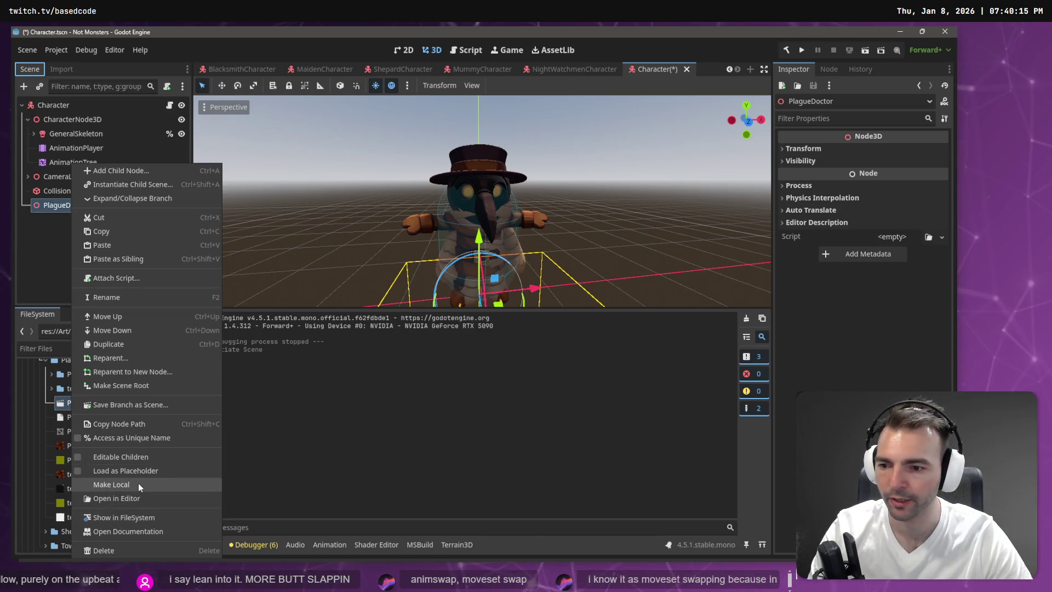
- Make PlagueDoctor local and load the Animations.fbx library into its AnimationPlayer
{"action": "left_click", "coordinate": [138, 483]}
{"action": "left_click", "coordinate": [89, 262]}
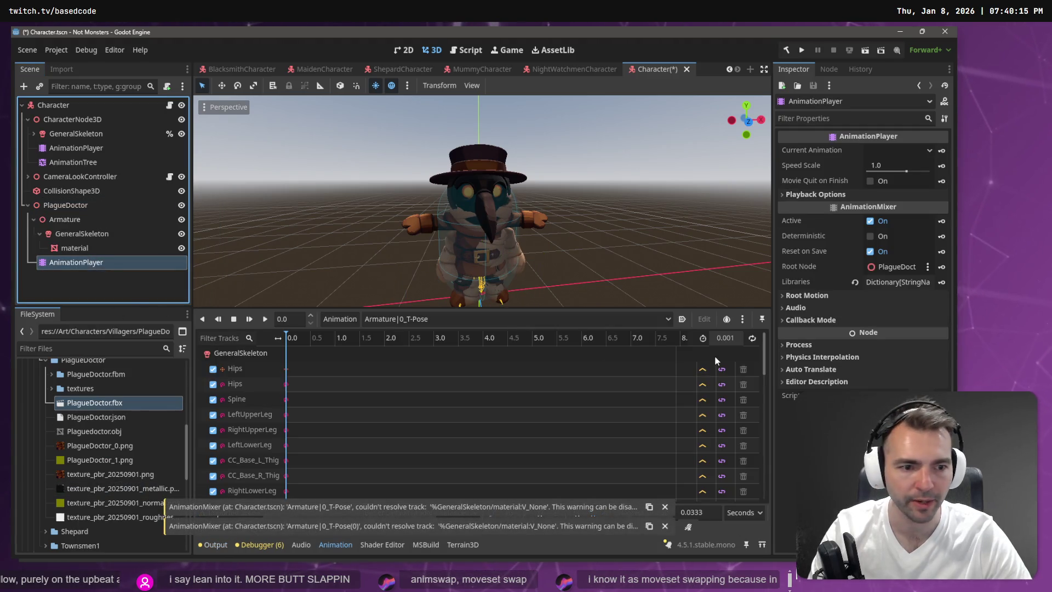
{"action": "left_click", "coordinate": [357, 321]}
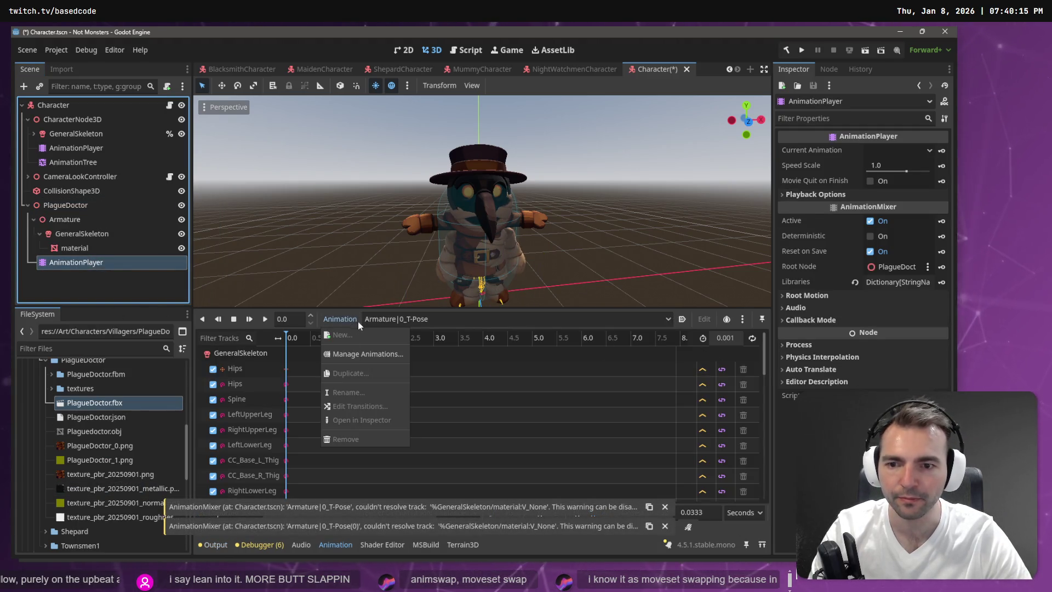
{"action": "left_click", "coordinate": [357, 355]}
{"action": "left_click", "coordinate": [688, 171]}
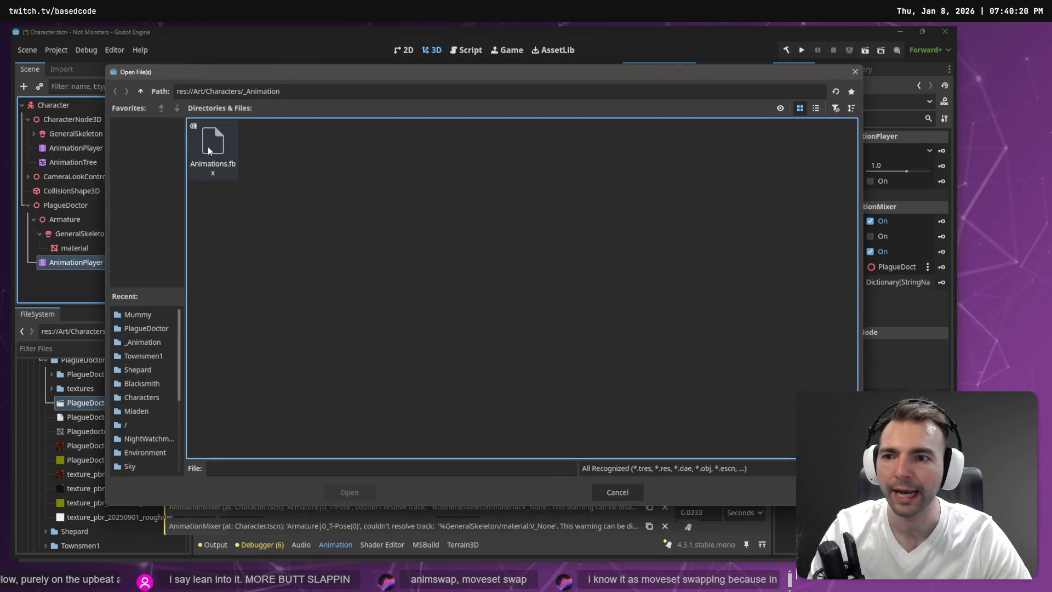
{"action": "double_click", "coordinate": [211, 146]}
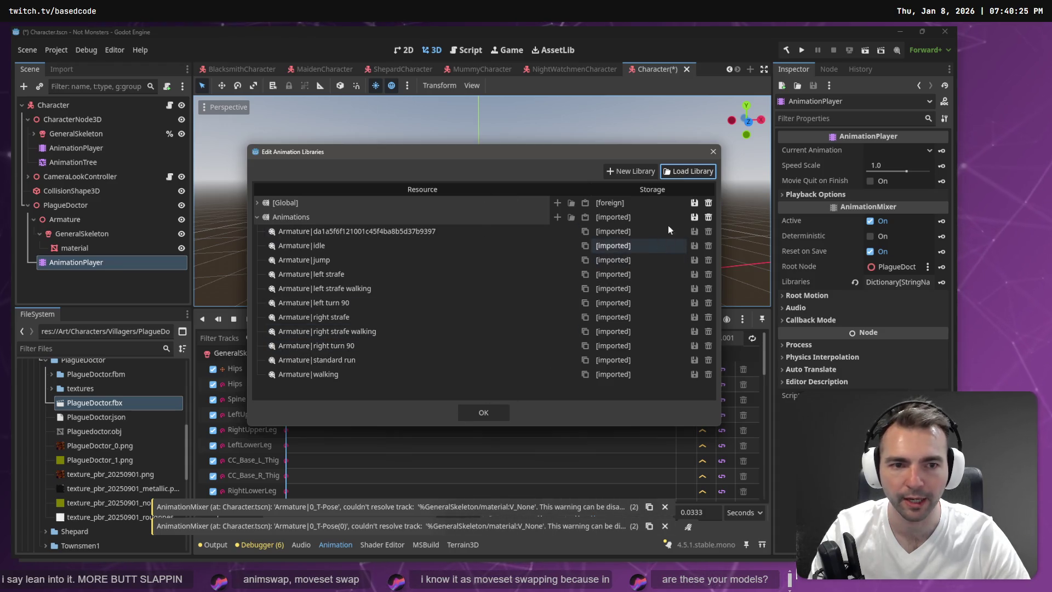
{"action": "left_click", "coordinate": [477, 414]}
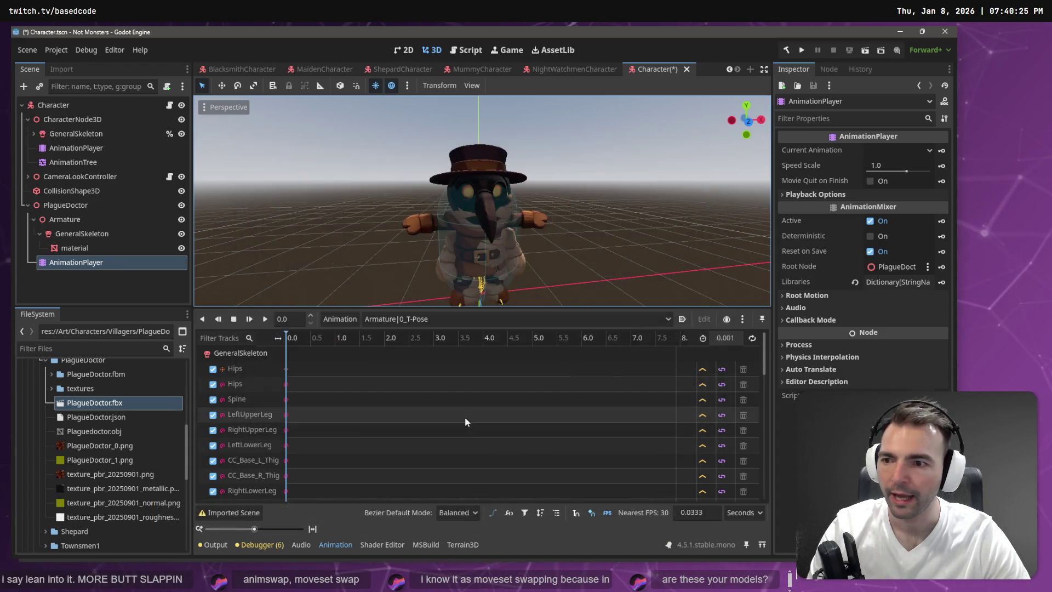
- Play the standard run animation and move AnimationTree directly under the Character root
{"action": "left_click", "coordinate": [442, 317]}
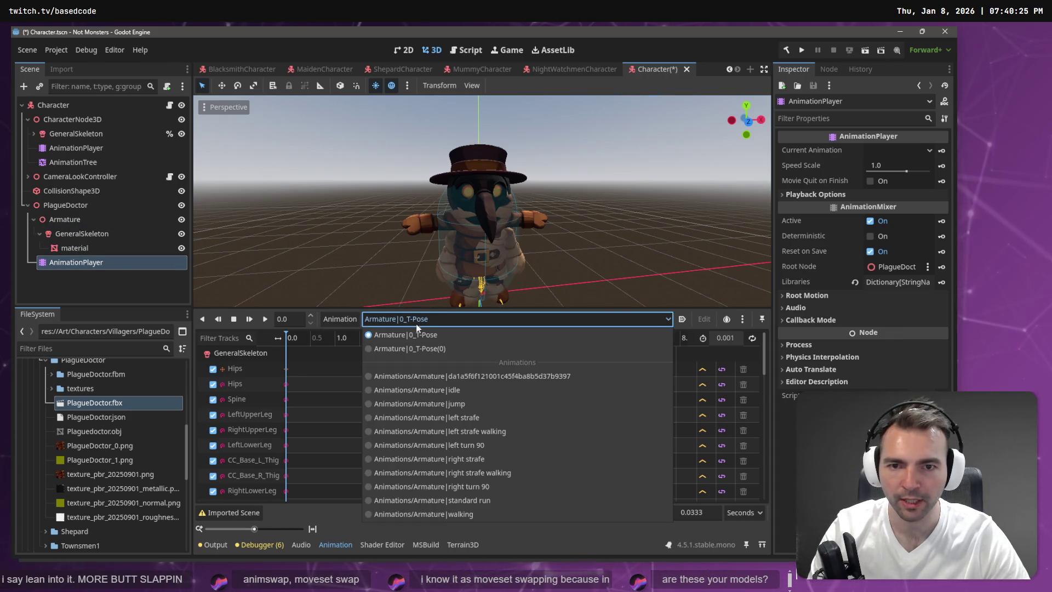
{"action": "left_click", "coordinate": [463, 500]}
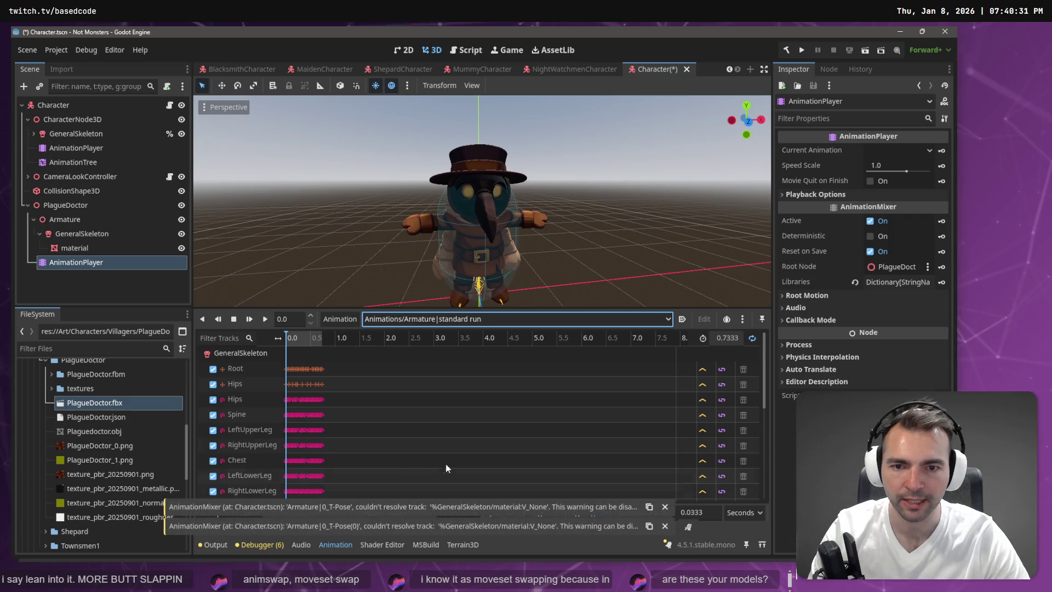
{"action": "left_click", "coordinate": [265, 320]}
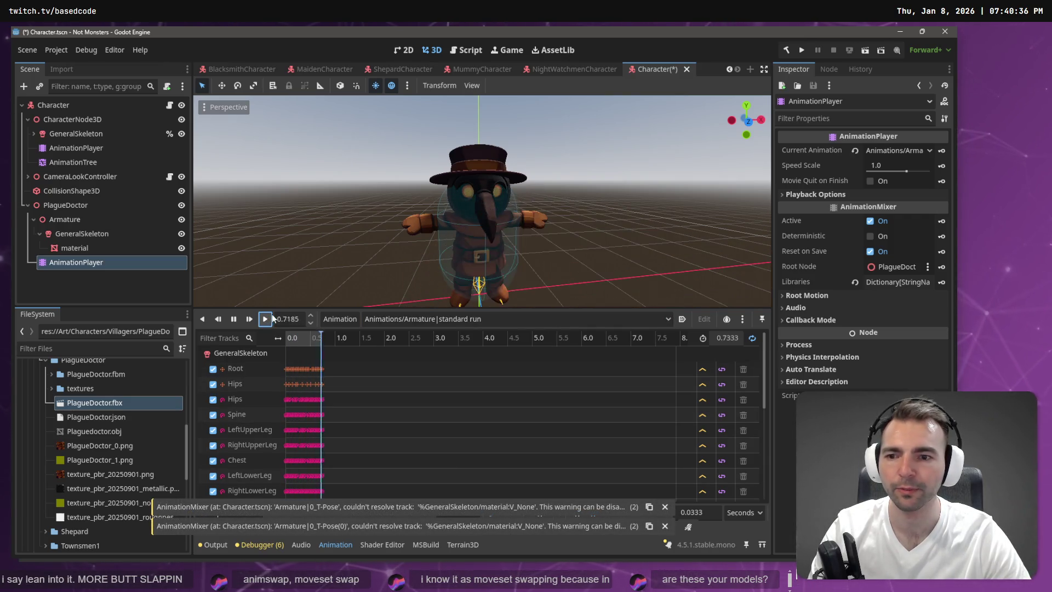
{"action": "left_click", "coordinate": [73, 162]}
{"action": "left_click_drag", "start_coordinate": [72, 162], "coordinate": [57, 104]}
- Delete CharacterNode3D and its children
{"action": "left_click", "coordinate": [64, 119]}
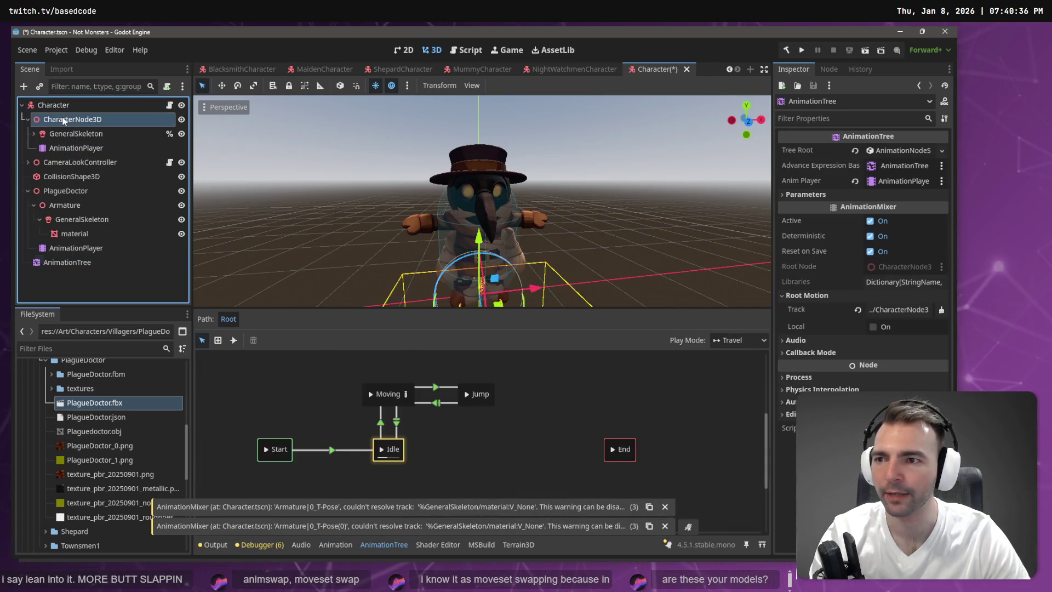
{"action": "key", "text": "Delete"}
{"action": "left_click", "coordinate": [447, 316]}
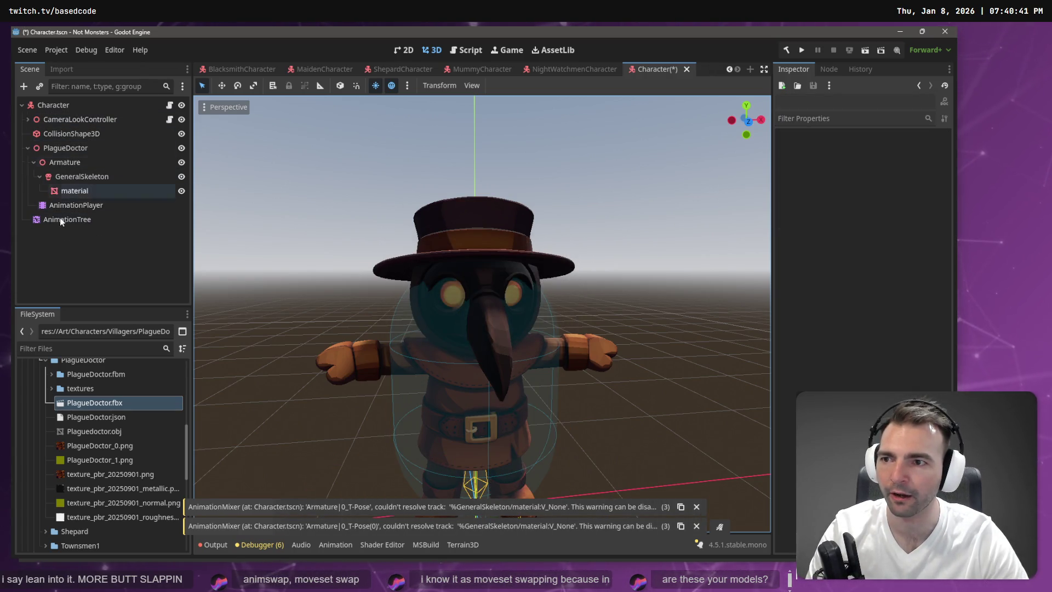
- Select the model's AnimationPlayer and preview the idle and left strafe animations
{"action": "left_click", "coordinate": [74, 219]}
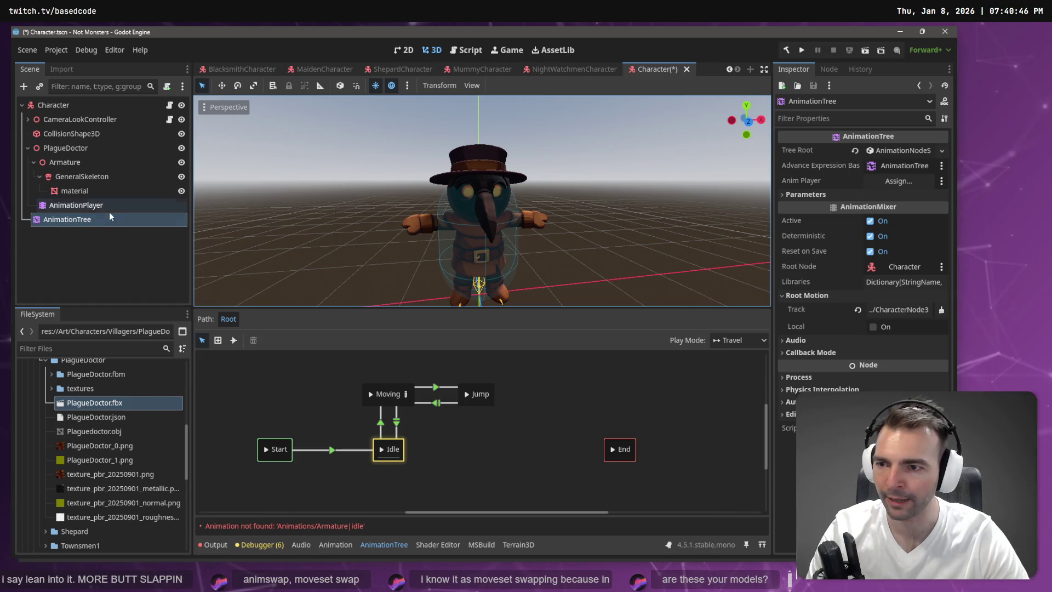
{"action": "left_click", "coordinate": [96, 206]}
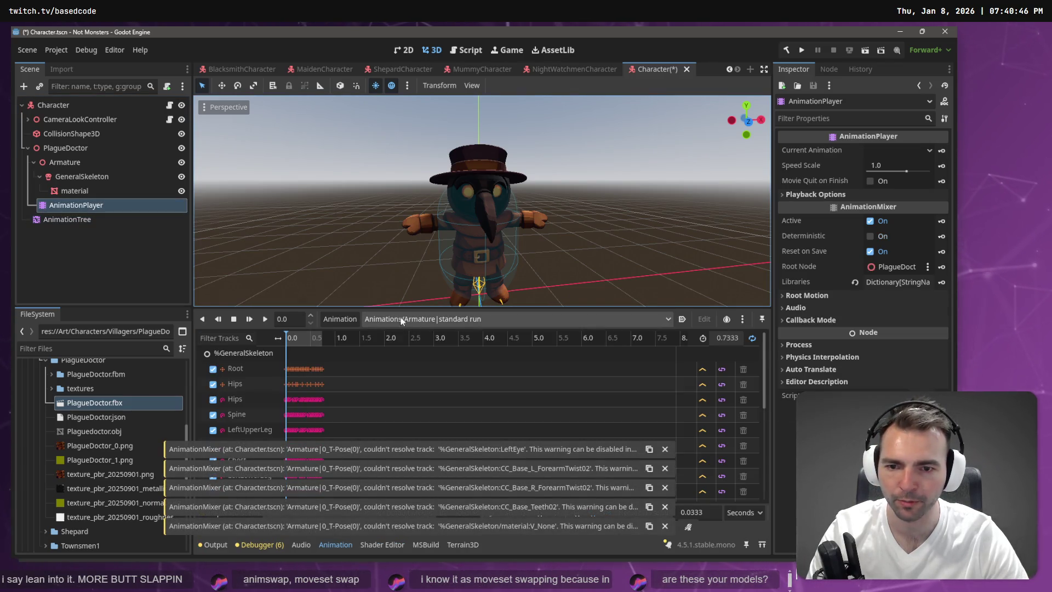
{"action": "left_click", "coordinate": [372, 321]}
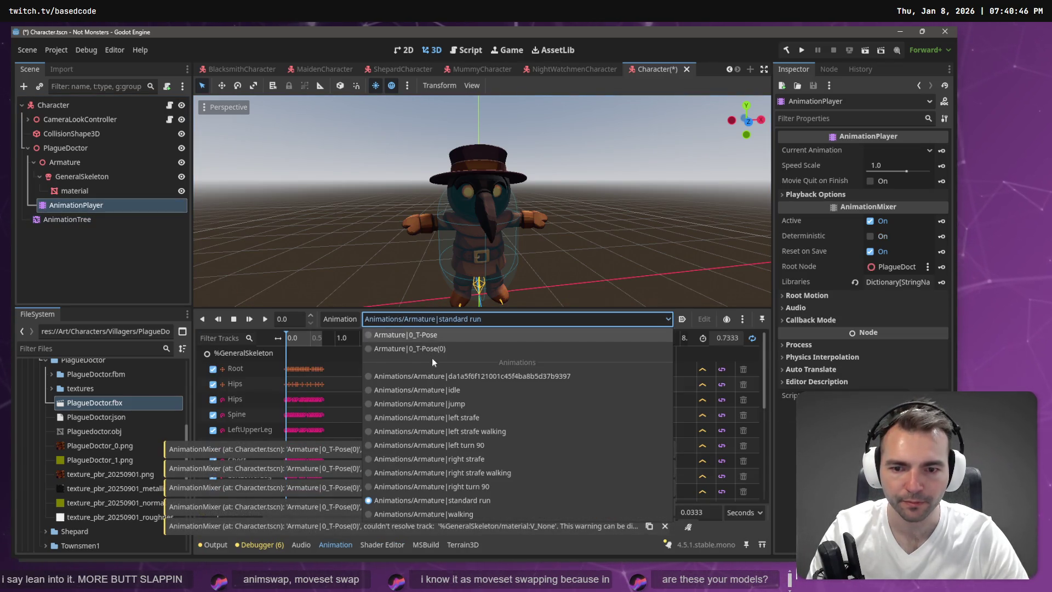
{"action": "left_click", "coordinate": [439, 389]}
{"action": "left_click", "coordinate": [422, 318]}
{"action": "left_click", "coordinate": [452, 421]}
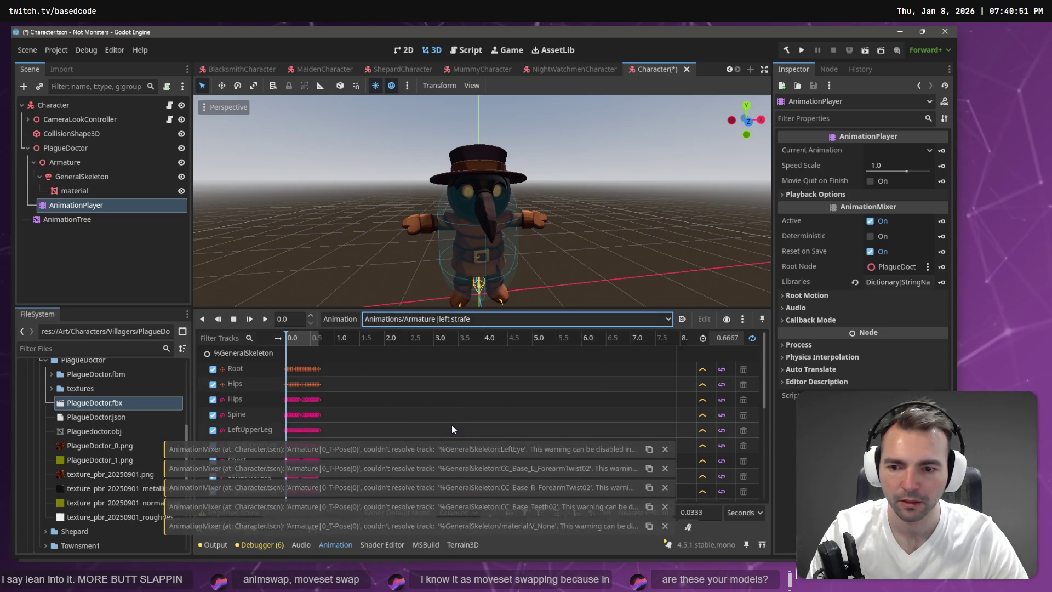
- Replace the Animations library by reloading Animations.fbx, then preview the jump animation
{"action": "left_click", "coordinate": [340, 319]}
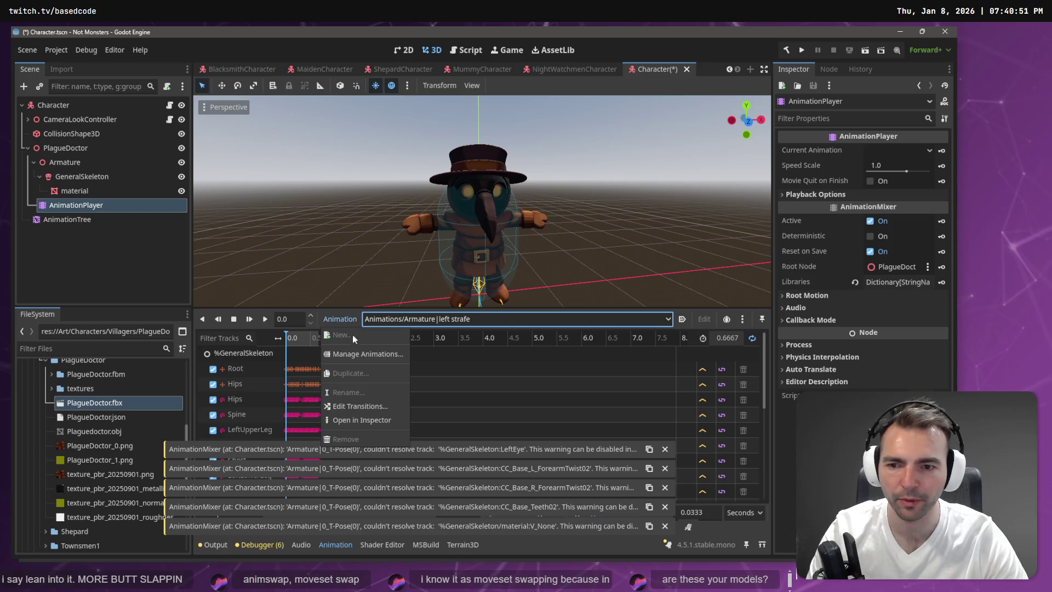
{"action": "left_click", "coordinate": [375, 354]}
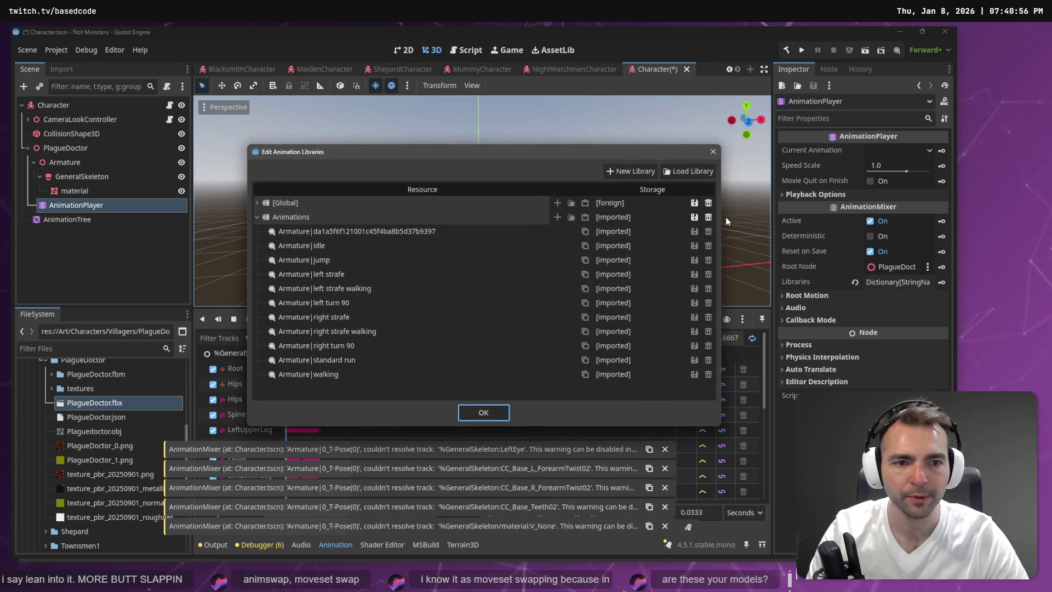
{"action": "left_click", "coordinate": [708, 217]}
{"action": "left_click", "coordinate": [682, 172]}
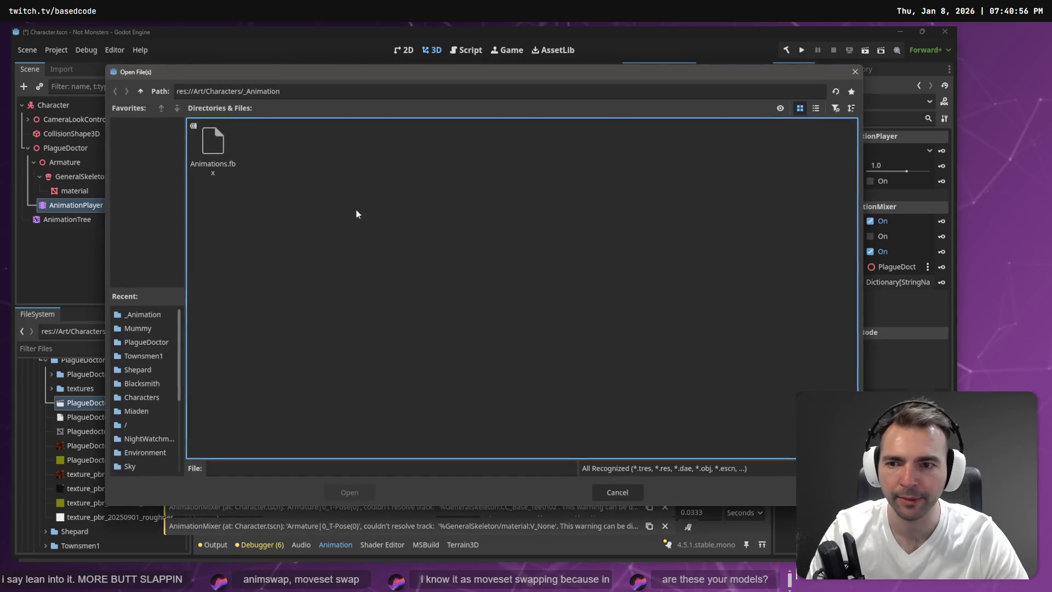
{"action": "double_click", "coordinate": [228, 148]}
{"action": "left_click", "coordinate": [489, 412]}
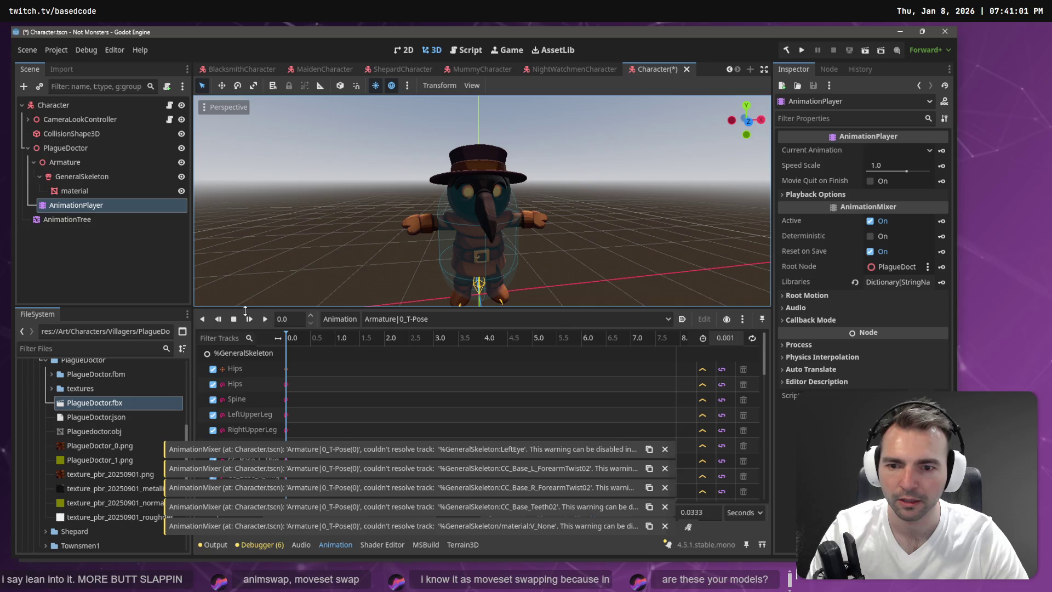
{"action": "left_click", "coordinate": [433, 320]}
{"action": "left_click", "coordinate": [445, 409]}
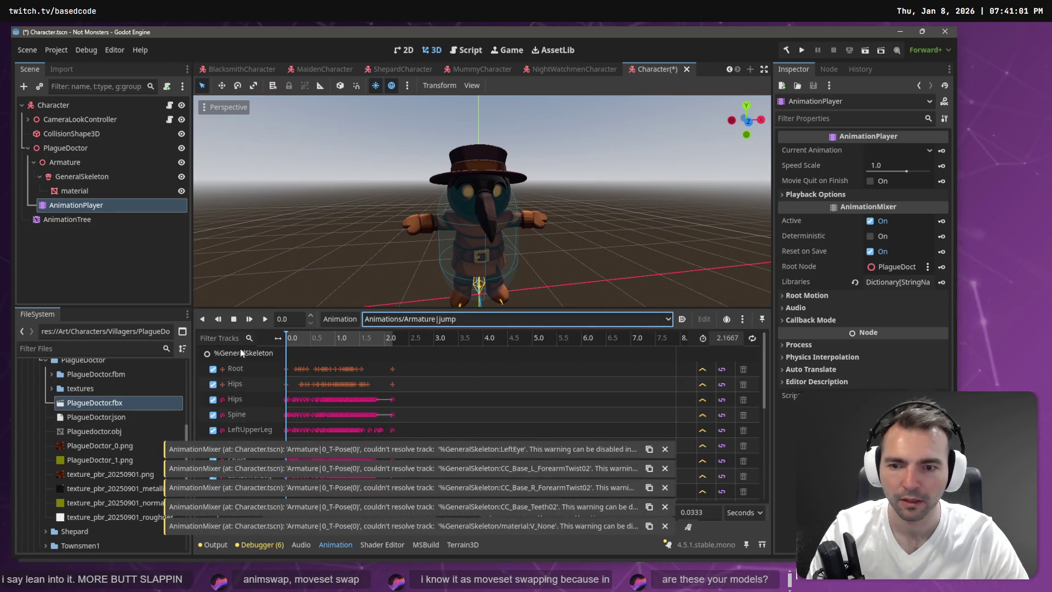
- Undo Make Local on PlagueDoctor, then delete CharacterNode3D again
{"action": "left_click", "coordinate": [82, 177]}
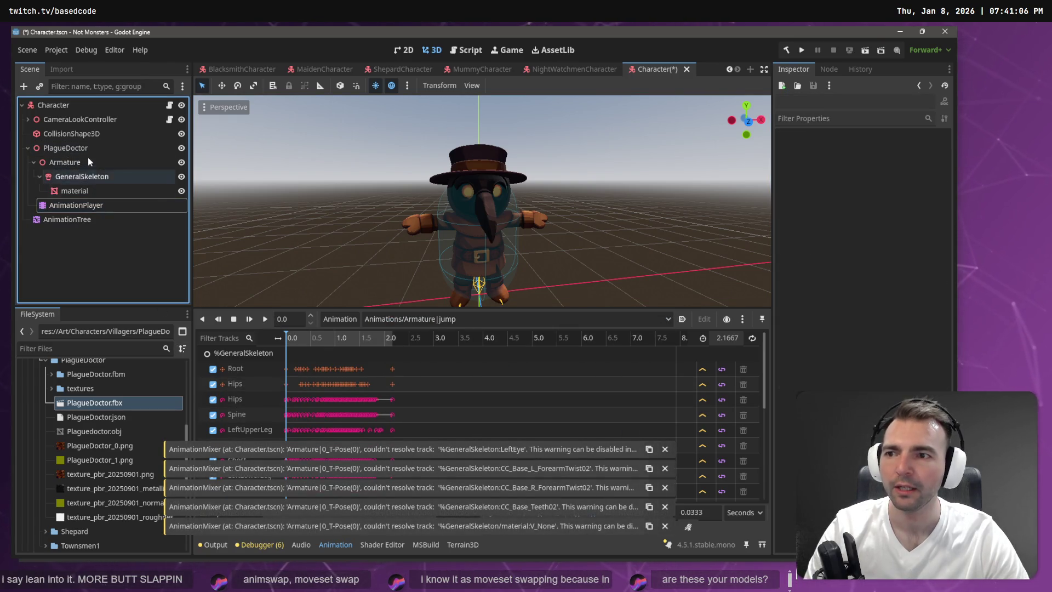
{"action": "left_click", "coordinate": [107, 208]}
{"action": "left_click", "coordinate": [109, 217]}
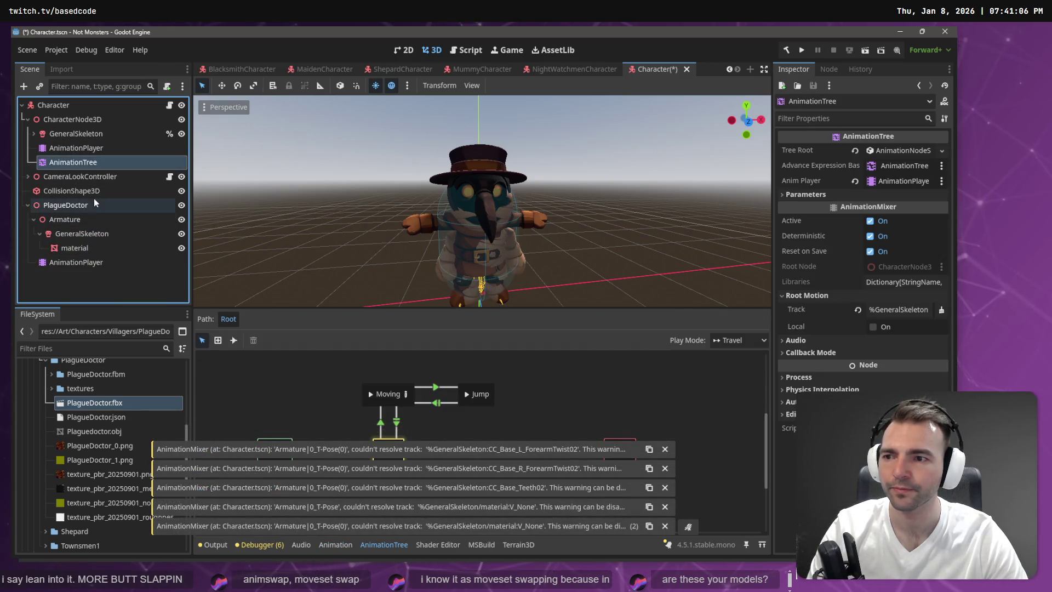
{"action": "key", "text": "ctrl+z"}
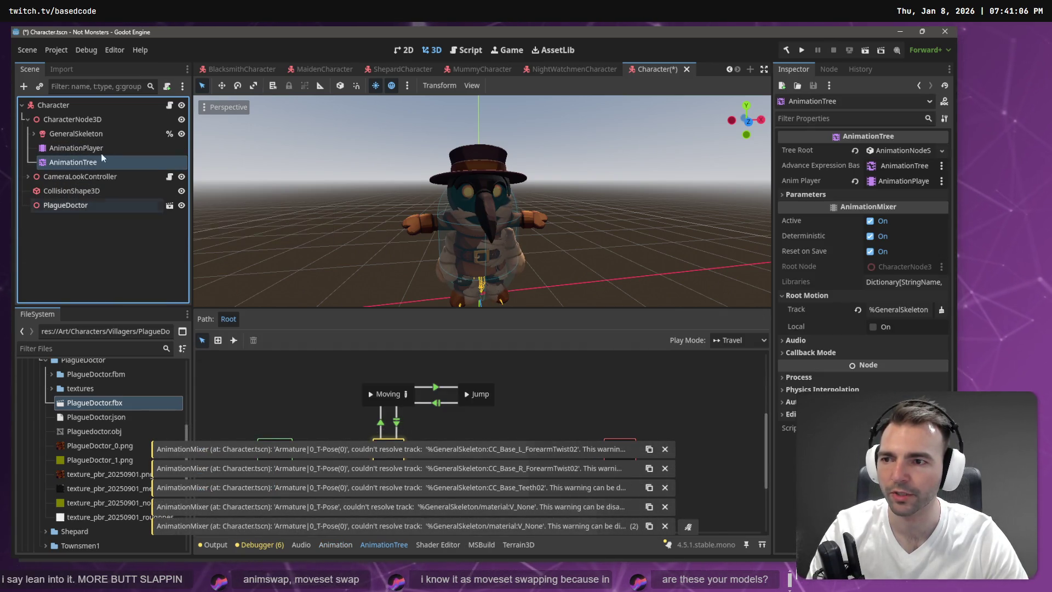
{"action": "left_click", "coordinate": [90, 122]}
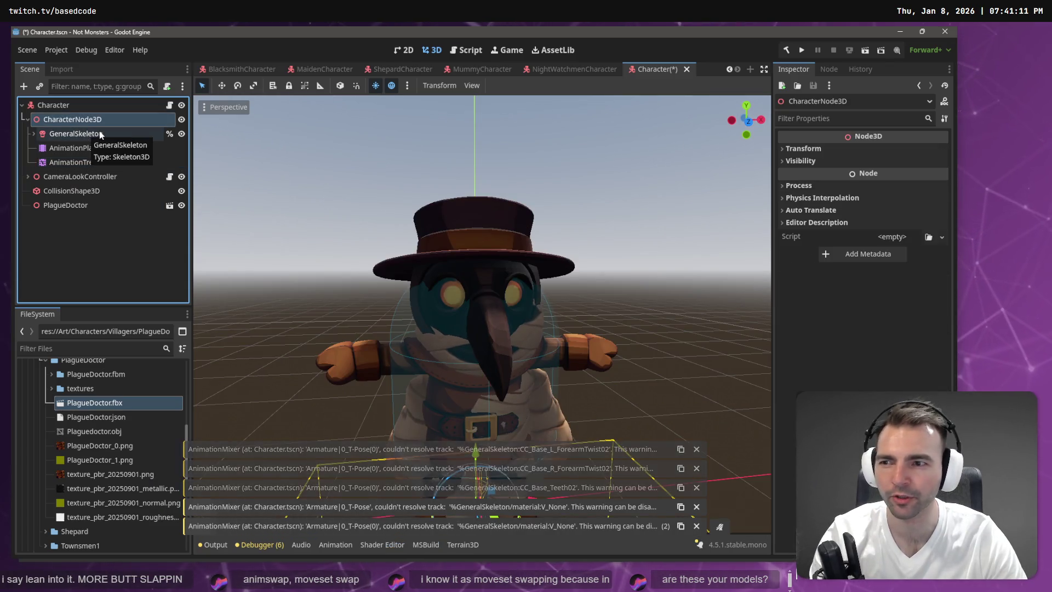
{"action": "key", "text": "Delete"}
{"action": "left_click", "coordinate": [440, 299]}
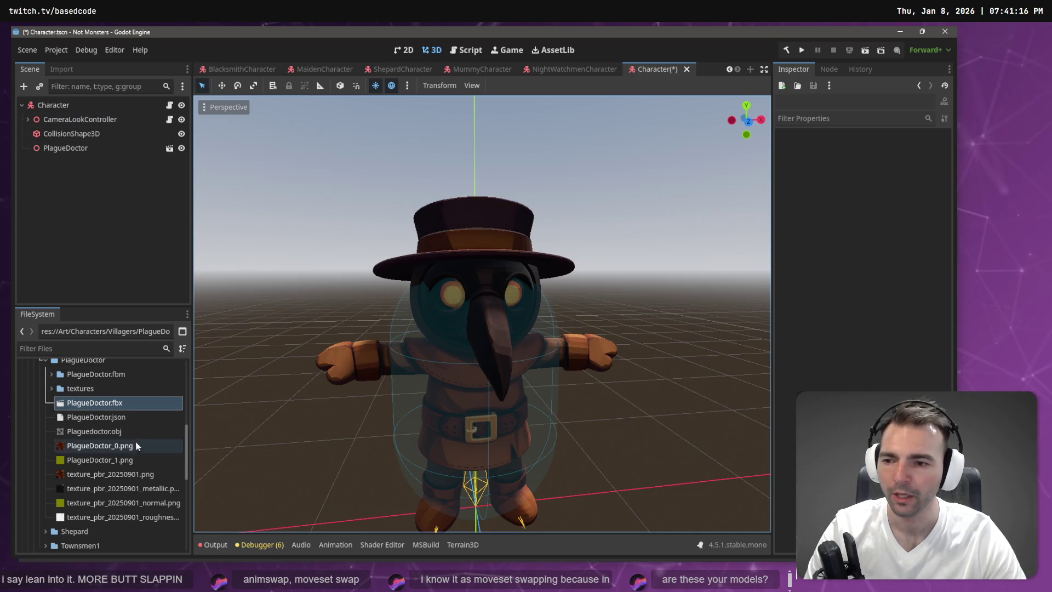
- Add PlagueDoctor.fbx again, make it local, and rename it CharacterNode3D
{"action": "mouse_move", "coordinate": [94, 403]}
{"action": "left_mouse_down"}
{"action": "mouse_move", "coordinate": [113, 307]}
{"action": "mouse_move", "coordinate": [70, 109]}
{"action": "left_mouse_up"}
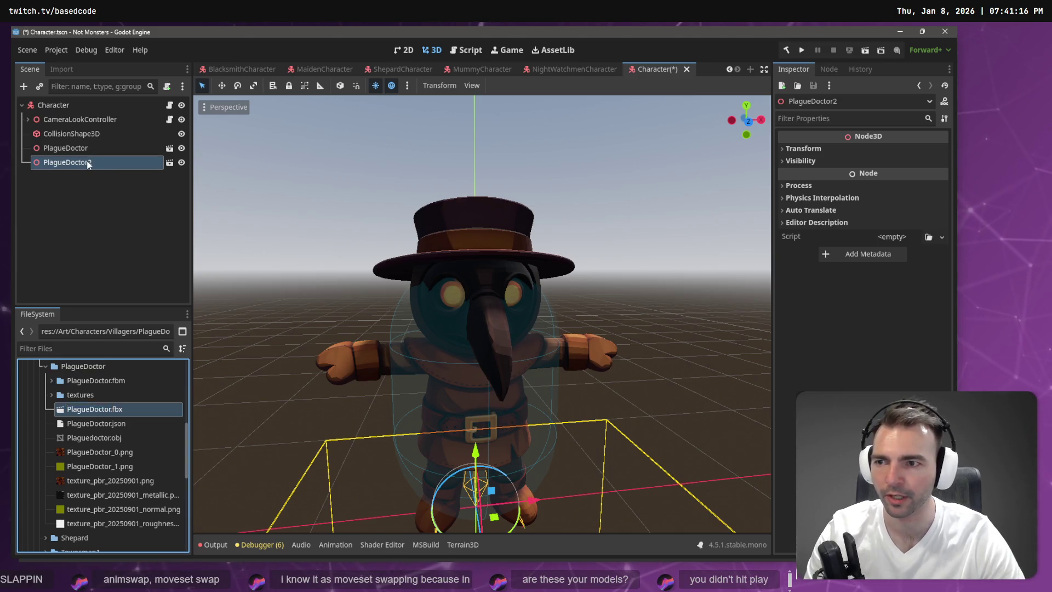
{"action": "right_click", "coordinate": [87, 162]}
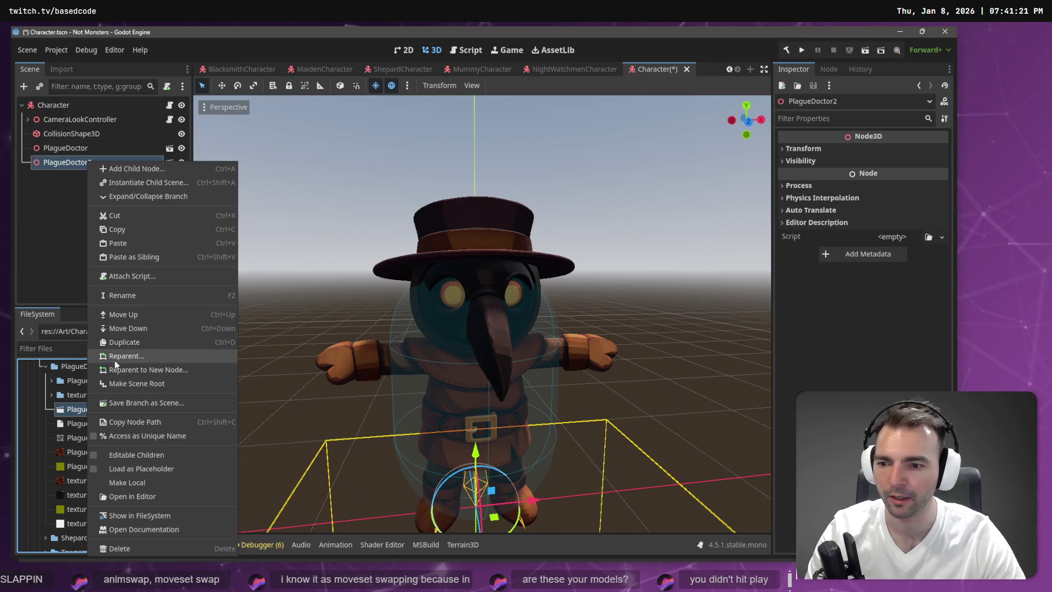
{"action": "left_click", "coordinate": [162, 480]}
{"action": "double_click", "coordinate": [79, 163]}
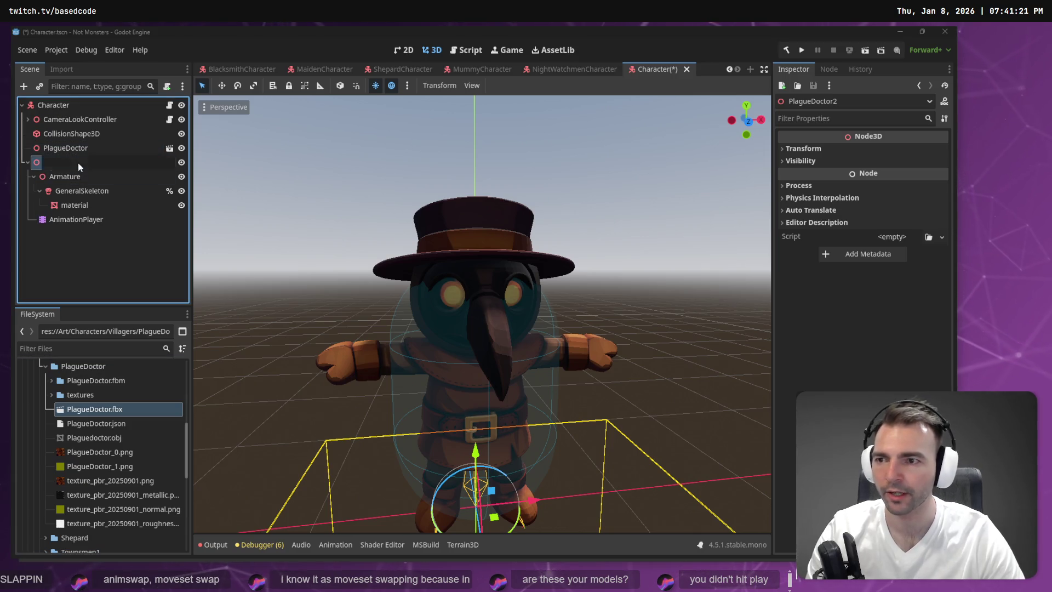
{"action": "type", "text": "CharacterN"}
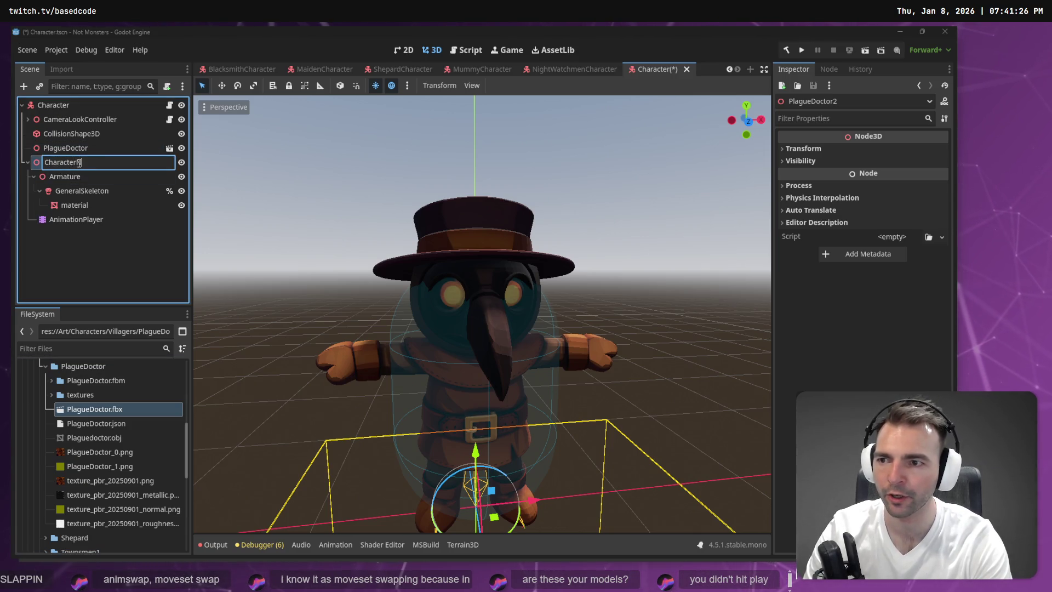
{"action": "type", "text": "ode3D"}
{"action": "key", "text": "Return"}
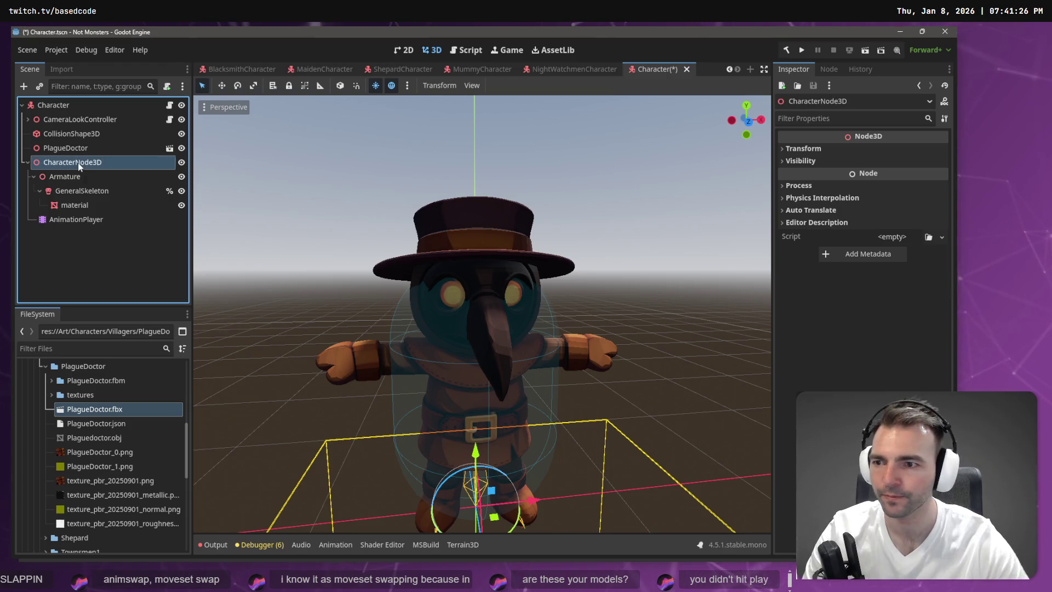
- Load the Animations.fbx library into the new AnimationPlayer and preview the jump animation
{"action": "left_click", "coordinate": [76, 218]}
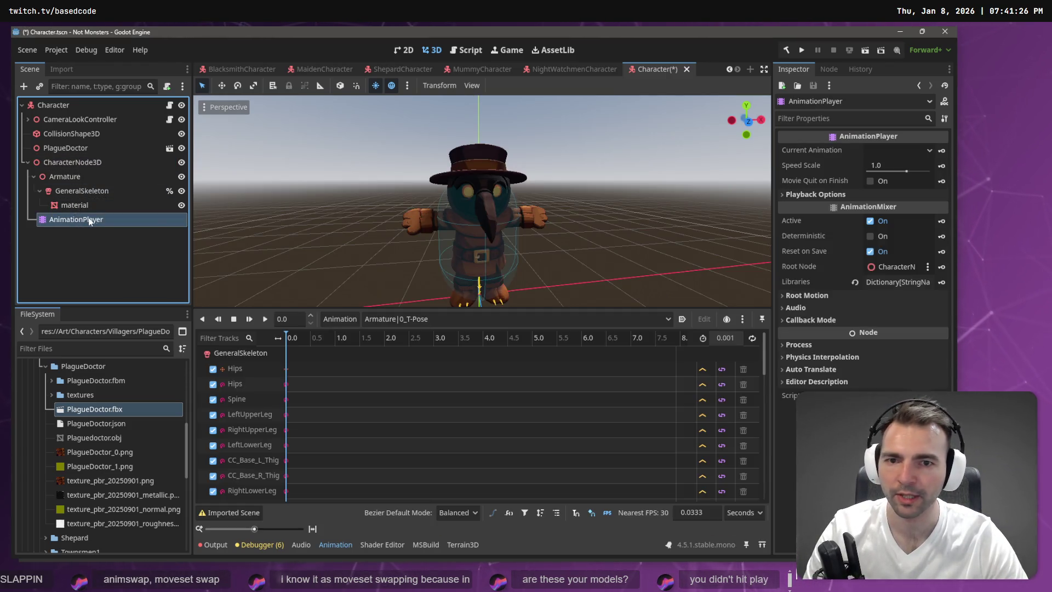
{"action": "left_click", "coordinate": [412, 320]}
{"action": "left_click", "coordinate": [343, 320]}
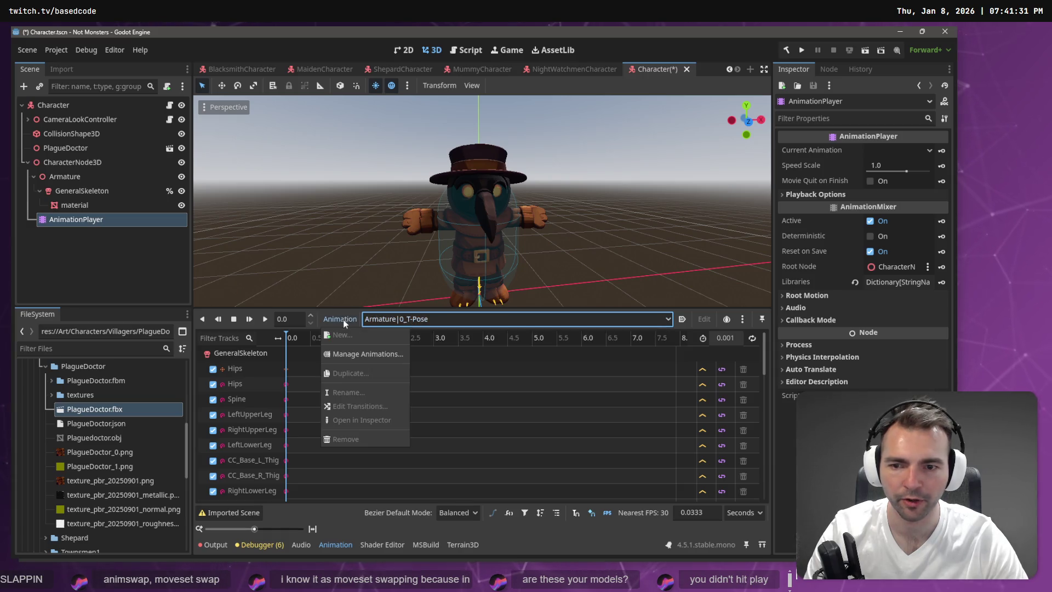
{"action": "left_click", "coordinate": [373, 348]}
{"action": "left_click", "coordinate": [688, 170]}
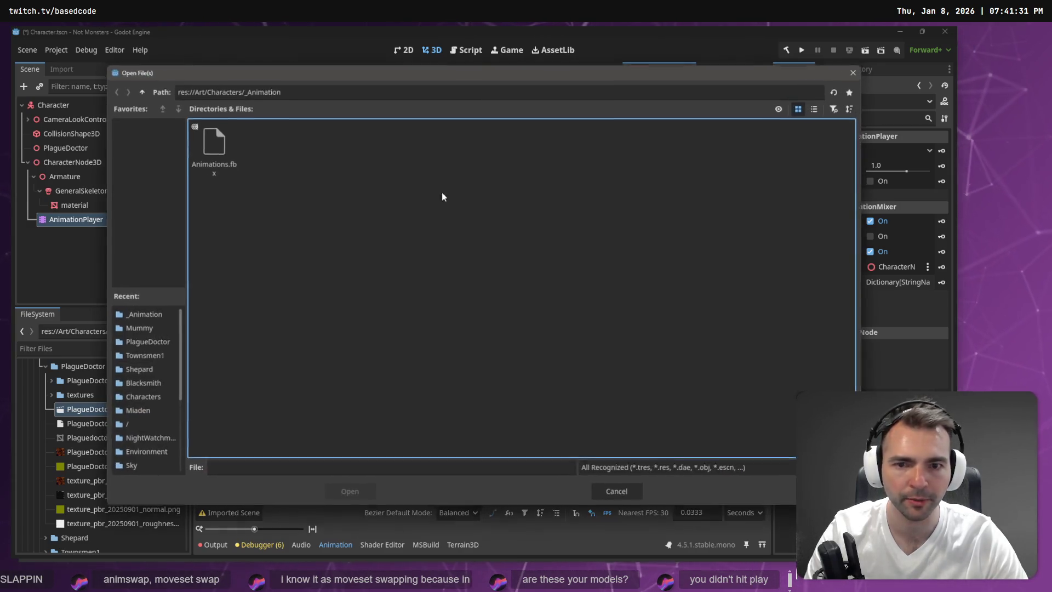
{"action": "double_click", "coordinate": [233, 157]}
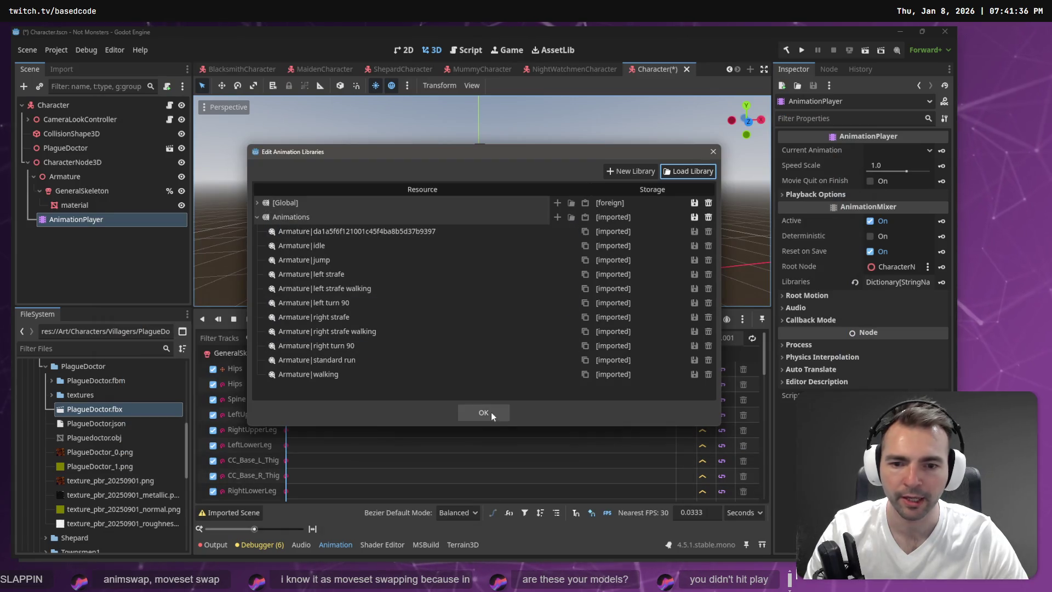
{"action": "left_click", "coordinate": [485, 412]}
{"action": "left_click", "coordinate": [364, 319]}
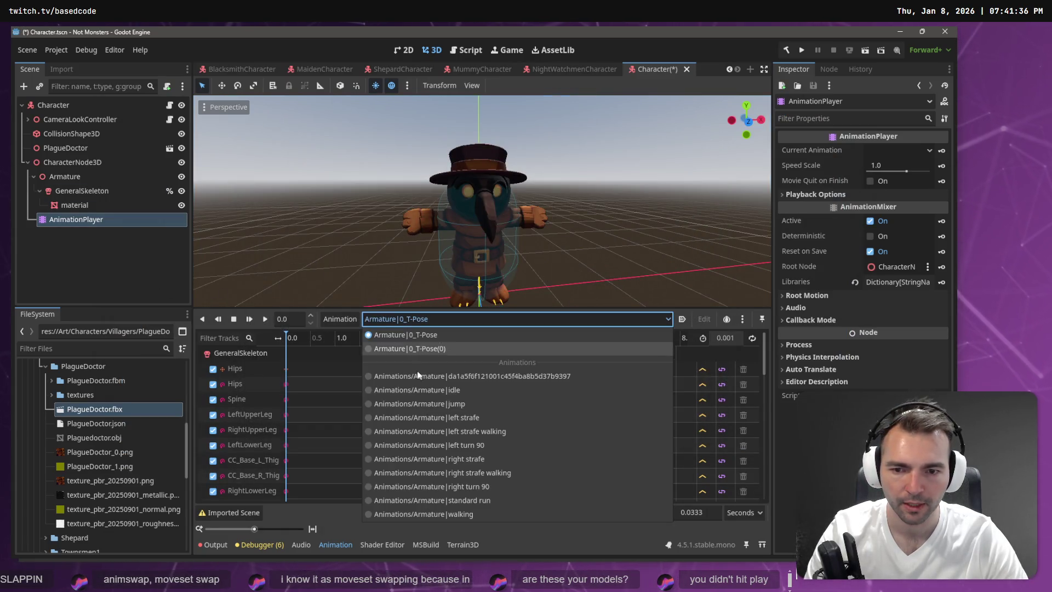
{"action": "left_click", "coordinate": [424, 408]}
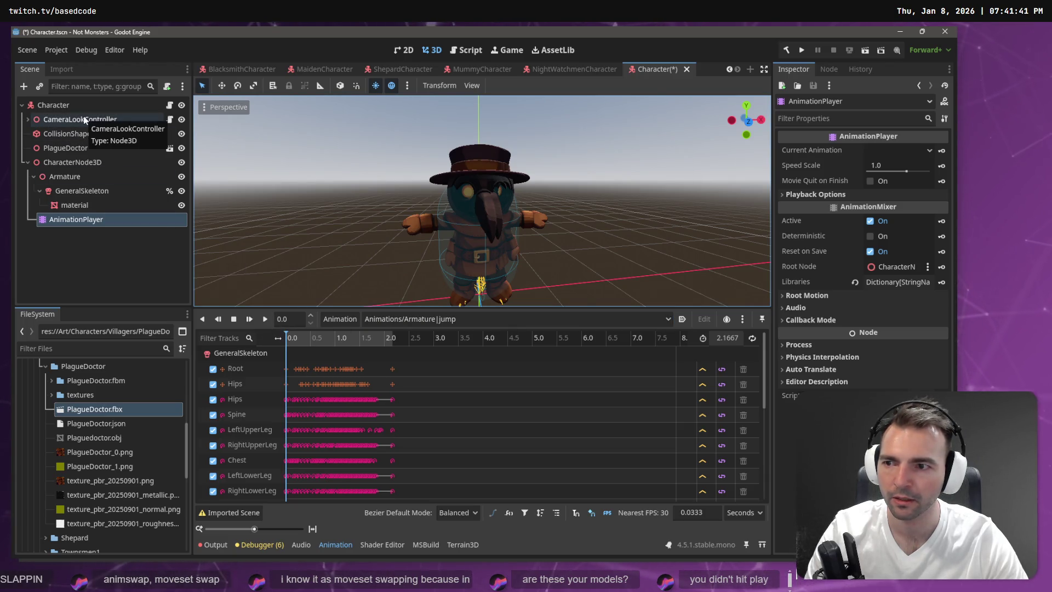
- Delete the old PlagueDoctor node
{"action": "left_click", "coordinate": [83, 153]}
{"action": "key", "text": "Delete"}
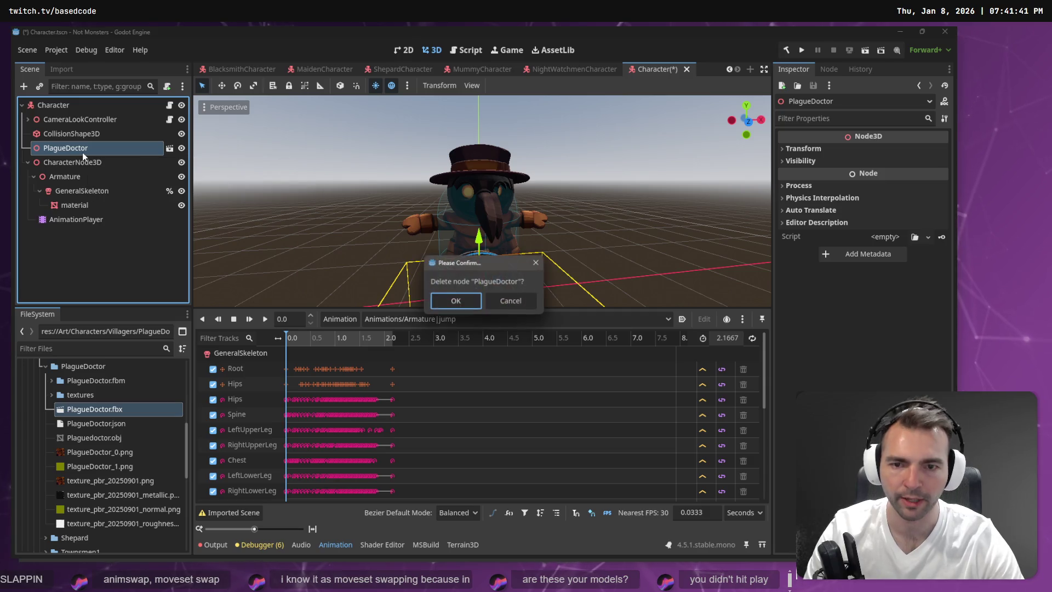
{"action": "left_click", "coordinate": [444, 300]}
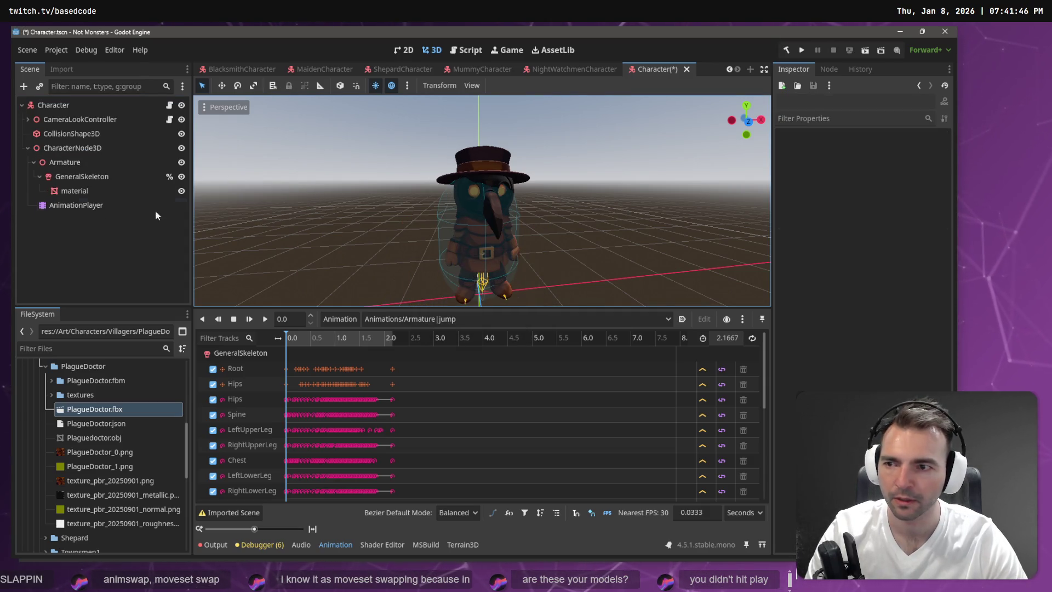
- Play the Animations/Armature|walking animation and orbit the viewport around the walking character
{"action": "left_click", "coordinate": [412, 320]}
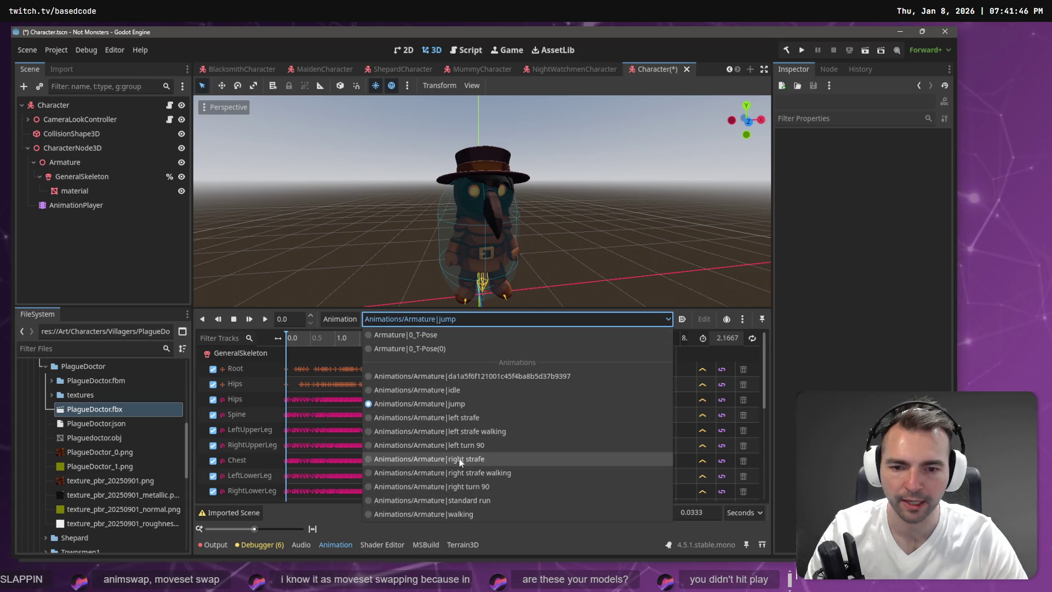
{"action": "left_click", "coordinate": [459, 462]}
{"action": "left_click", "coordinate": [432, 320]}
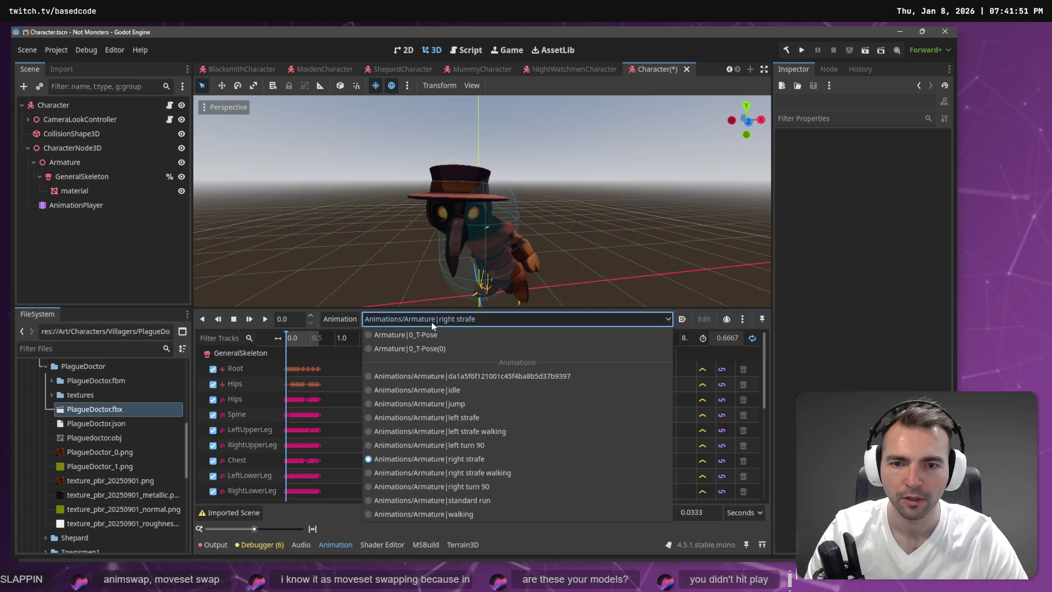
{"action": "left_click", "coordinate": [453, 514]}
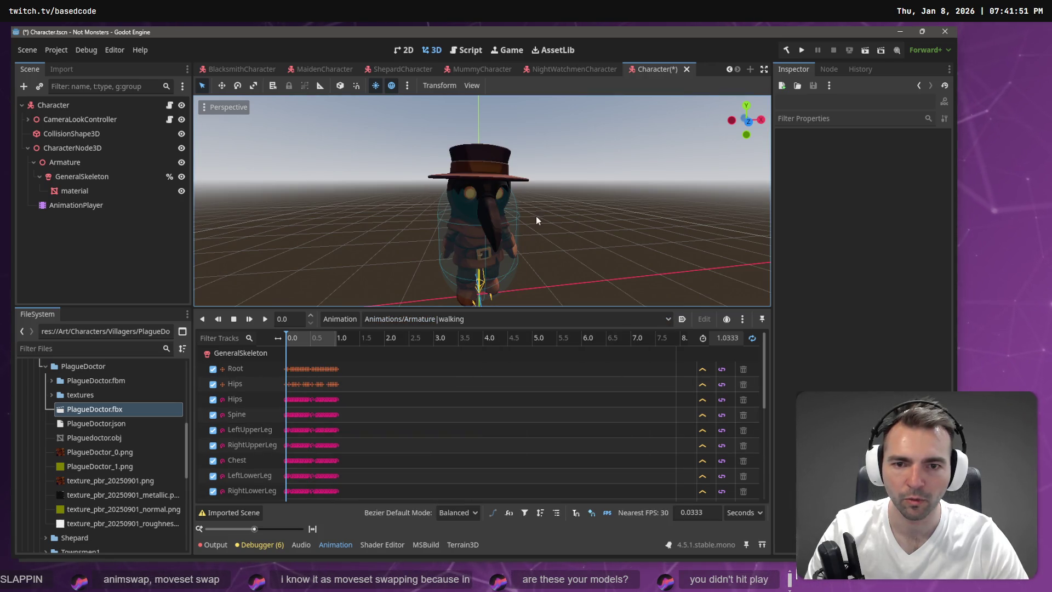
{"action": "left_click_drag", "start_coordinate": [416, 247], "coordinate": [462, 247]}
{"action": "left_click", "coordinate": [264, 319]}
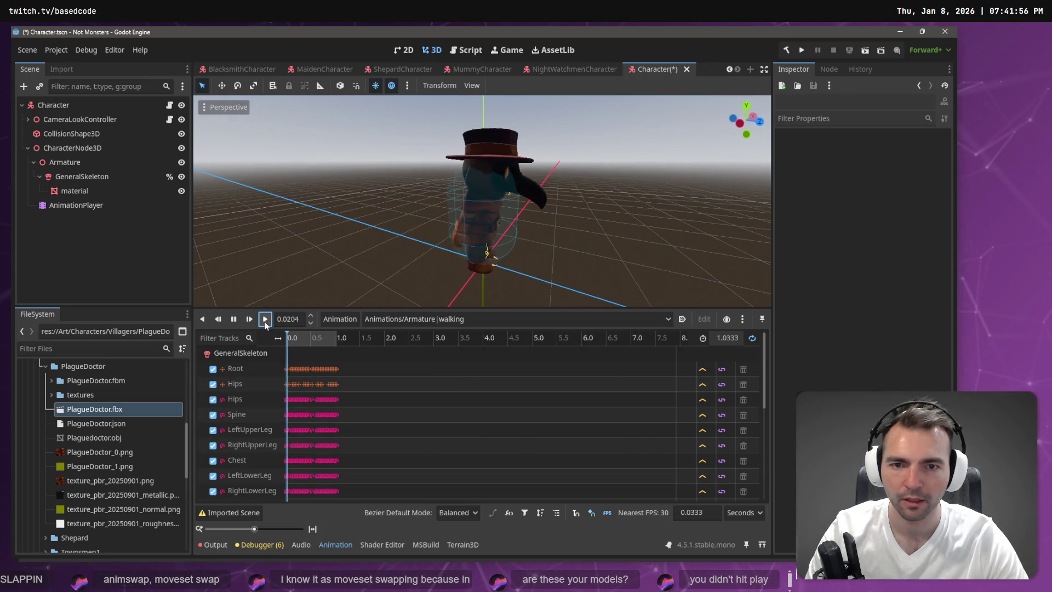
{"action": "mouse_move", "coordinate": [568, 223]}
{"action": "left_mouse_down"}
{"action": "mouse_move", "coordinate": [624, 193]}
{"action": "mouse_move", "coordinate": [351, 197]}
{"action": "left_mouse_up"}
{"action": "left_click_drag", "start_coordinate": [482, 219], "coordinate": [438, 219]}
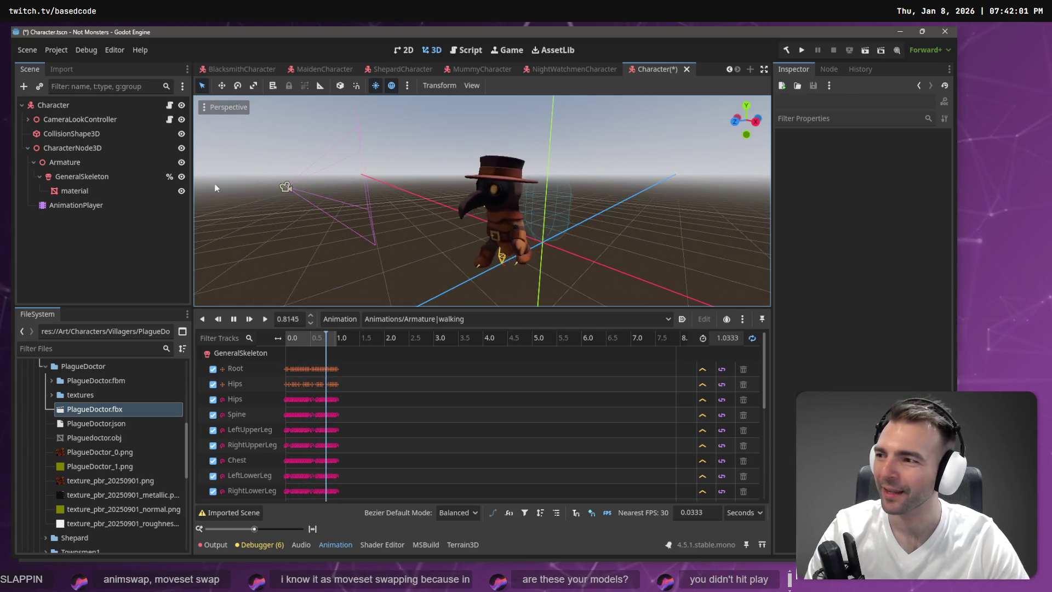
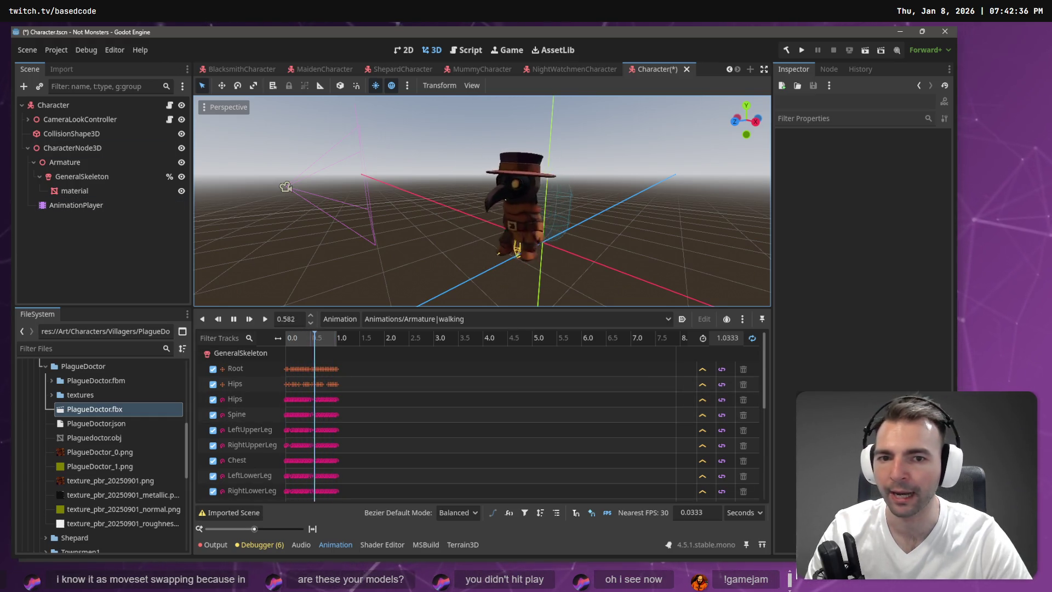
- Create an AnimationTree node as a child of CharacterNode3D through Add Child Node
{"action": "mouse_move", "coordinate": [482, 219]}
{"action": "left_mouse_down"}
{"action": "mouse_move", "coordinate": [570, 224]}
{"action": "mouse_move", "coordinate": [325, 156]}
{"action": "left_mouse_up"}
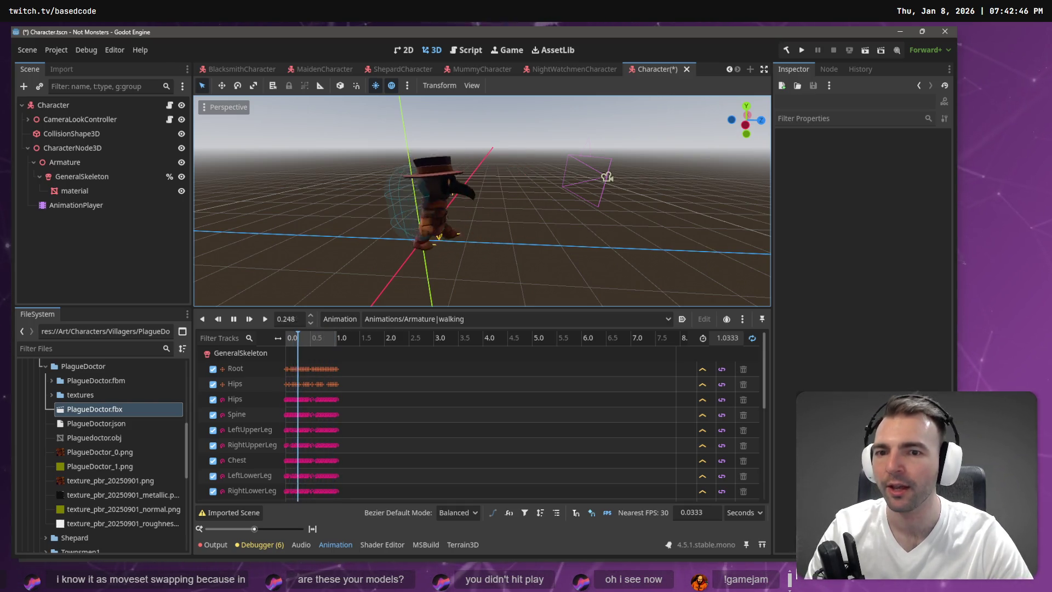
{"action": "left_click_drag", "start_coordinate": [583, 226], "coordinate": [515, 211]}
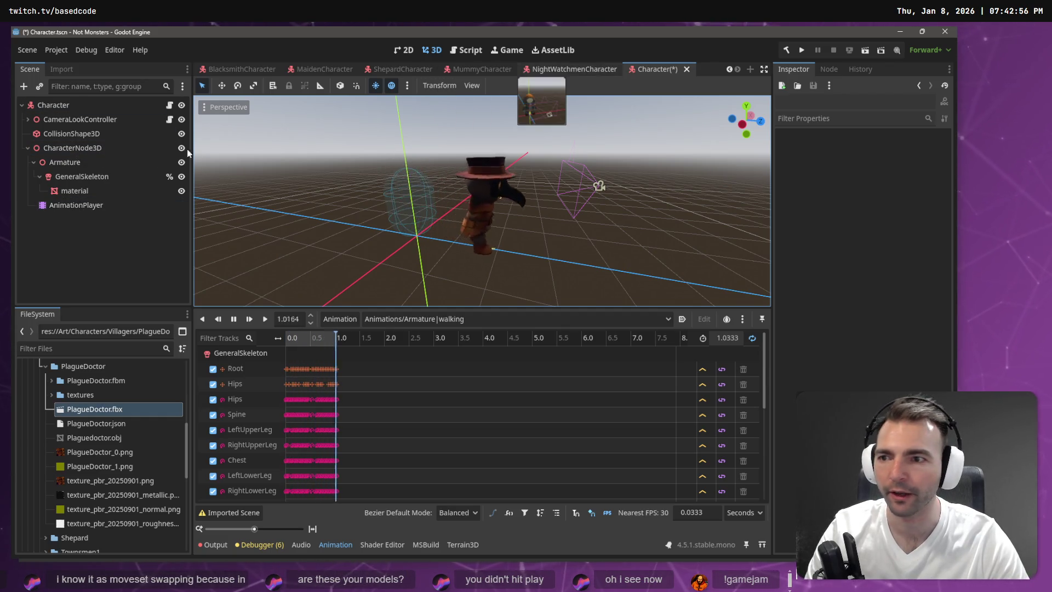
{"action": "left_click", "coordinate": [71, 149]}
{"action": "right_click", "coordinate": [71, 148]}
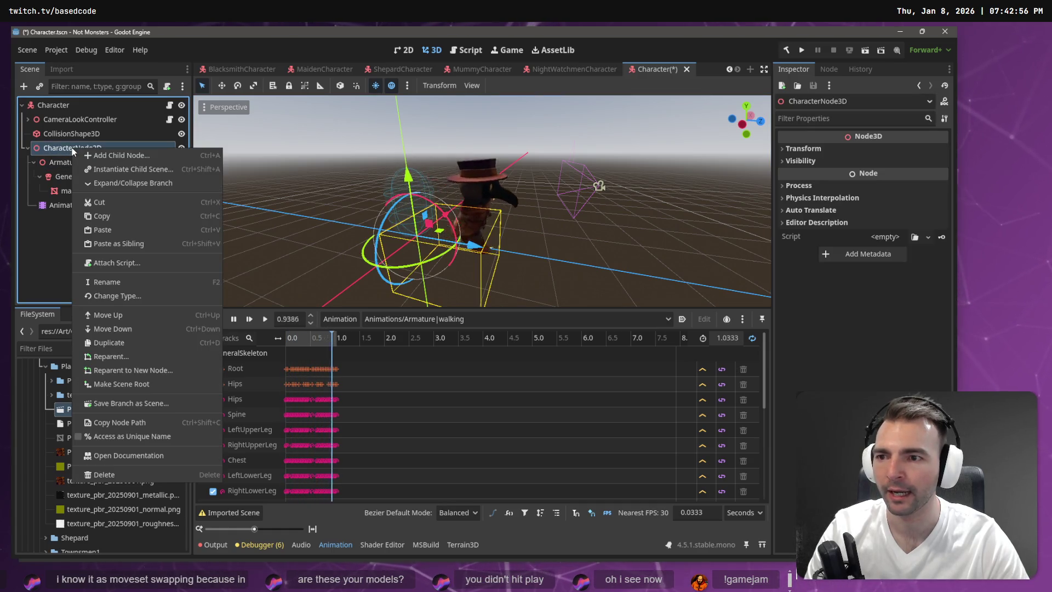
{"action": "left_click", "coordinate": [329, 126]}
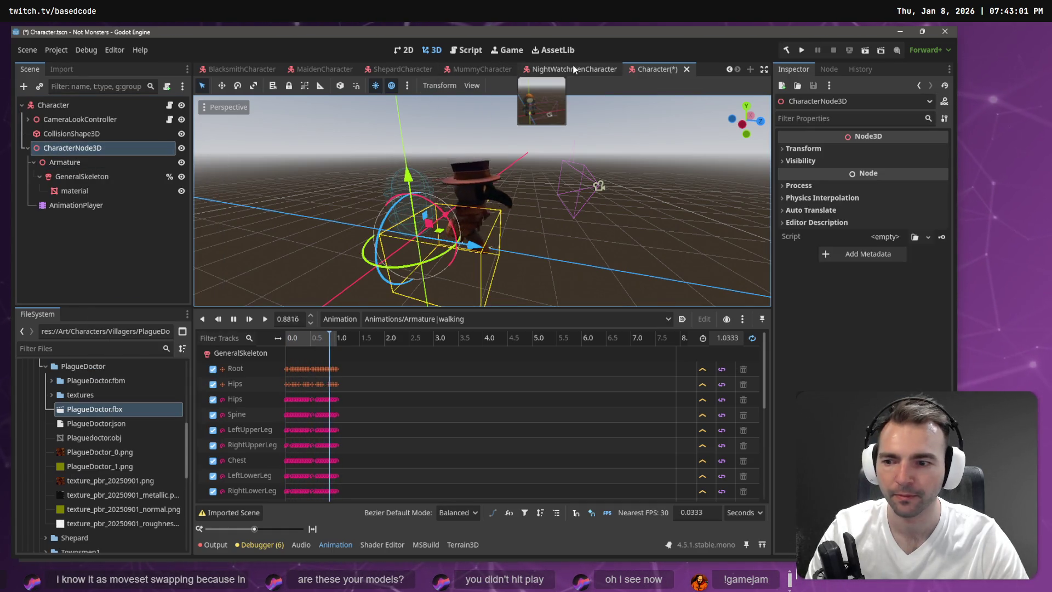
{"action": "right_click", "coordinate": [94, 153]}
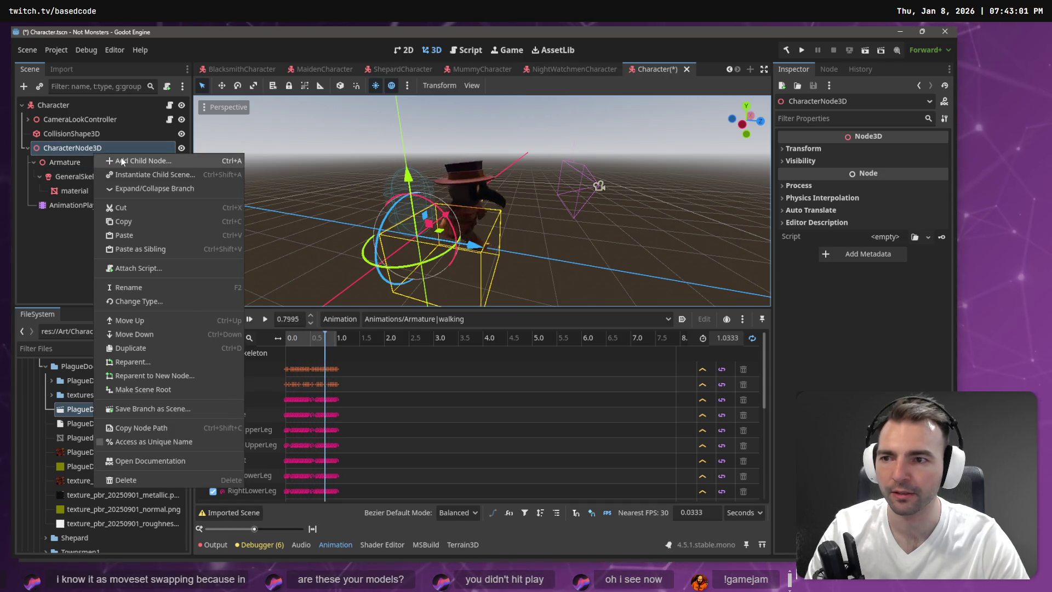
{"action": "left_click", "coordinate": [136, 161]}
{"action": "type", "text": "a"}
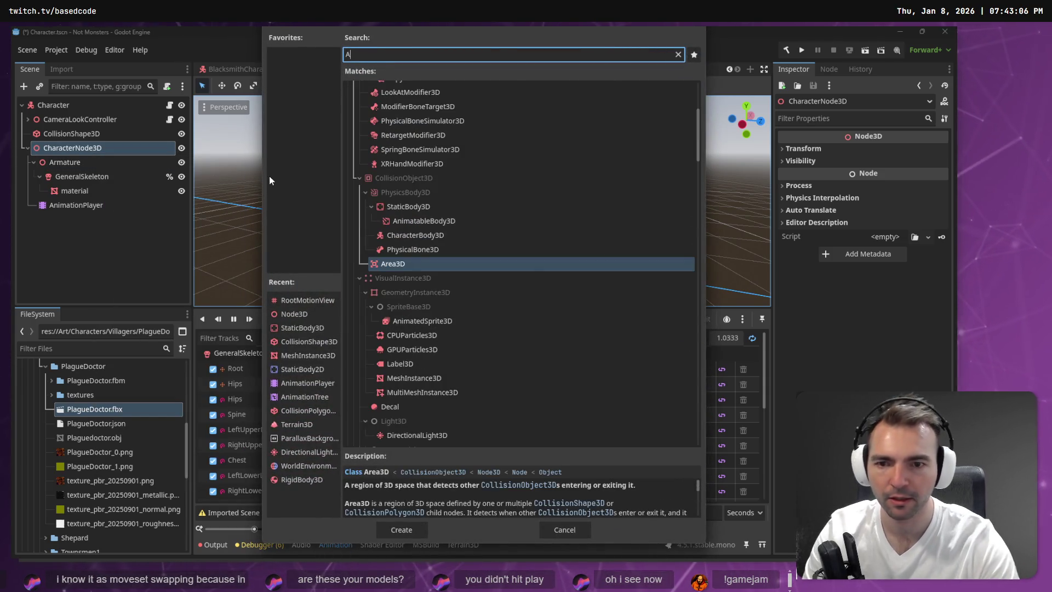
{"action": "key", "text": "BackSpace"}
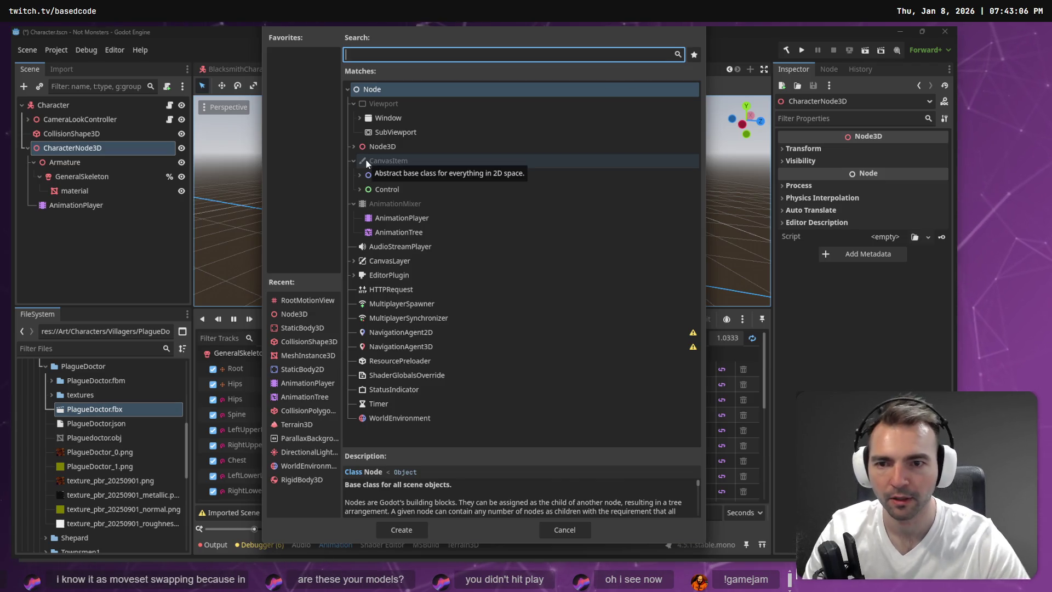
{"action": "left_click", "coordinate": [419, 233]}
{"action": "double_click", "coordinate": [420, 232]}
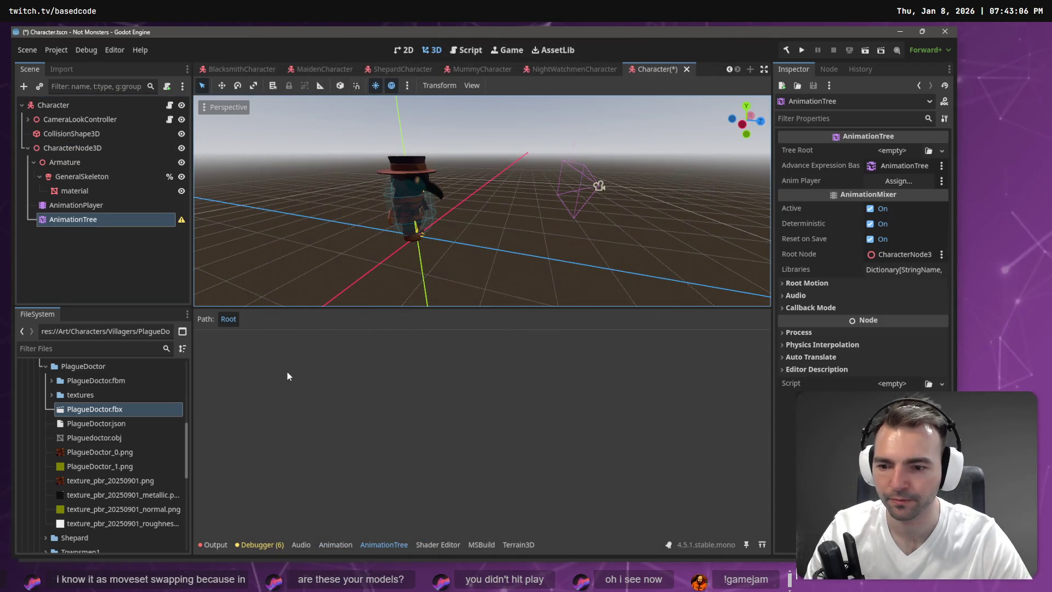
- Assign the AnimationPlayer as the AnimationTree's Anim Player
{"action": "left_click", "coordinate": [97, 210]}
{"action": "left_click", "coordinate": [97, 219]}
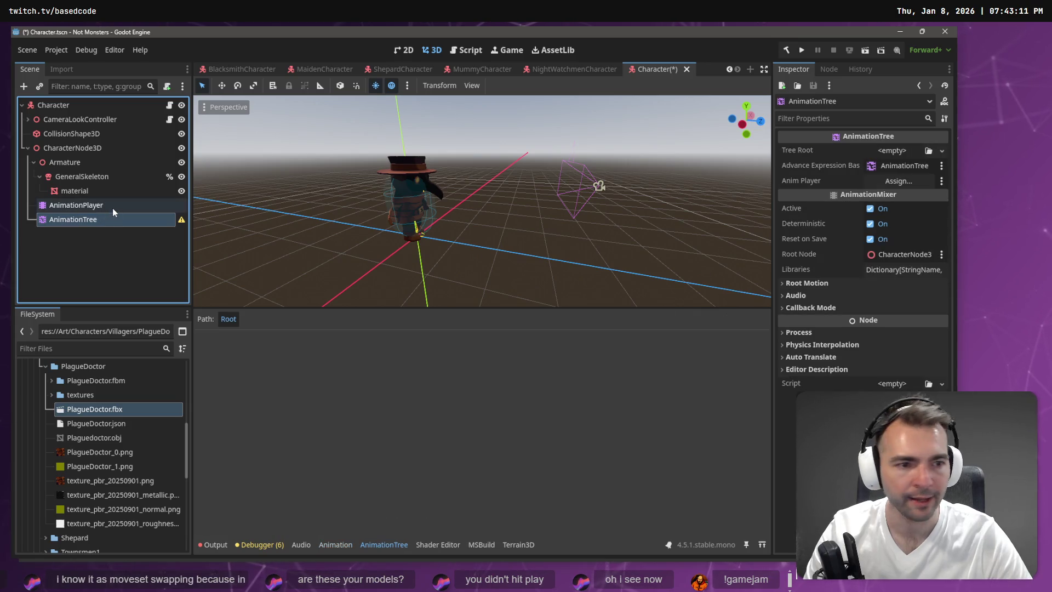
{"action": "left_click_drag", "start_coordinate": [112, 206], "coordinate": [898, 181]}
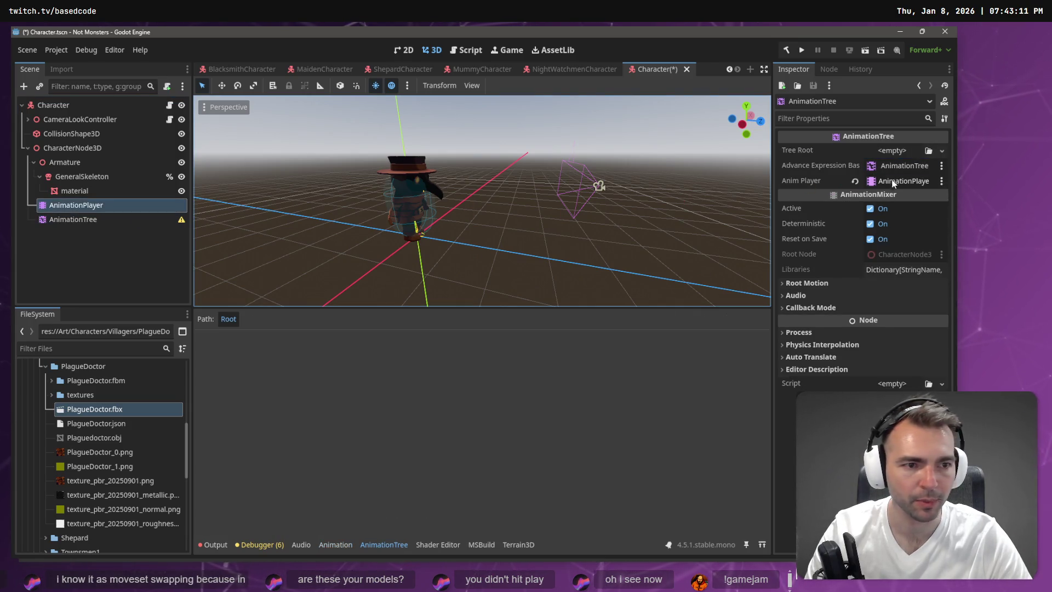
{"action": "left_click", "coordinate": [110, 215]}
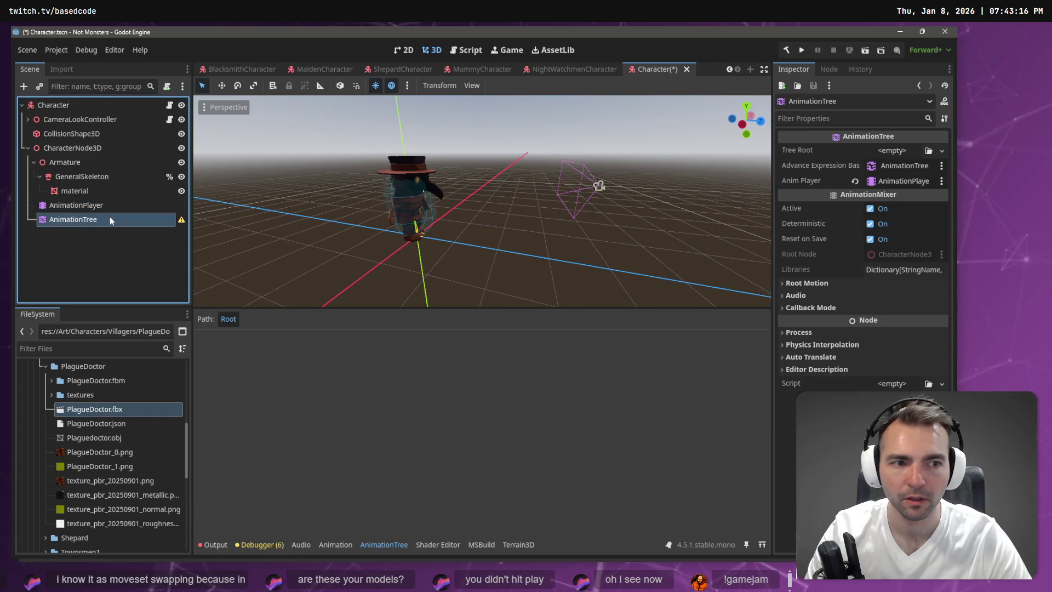
- Set the AnimationTree's root motion track to the skeleton's Root bone
{"action": "left_click", "coordinate": [807, 282]}
{"action": "left_click", "coordinate": [899, 297]}
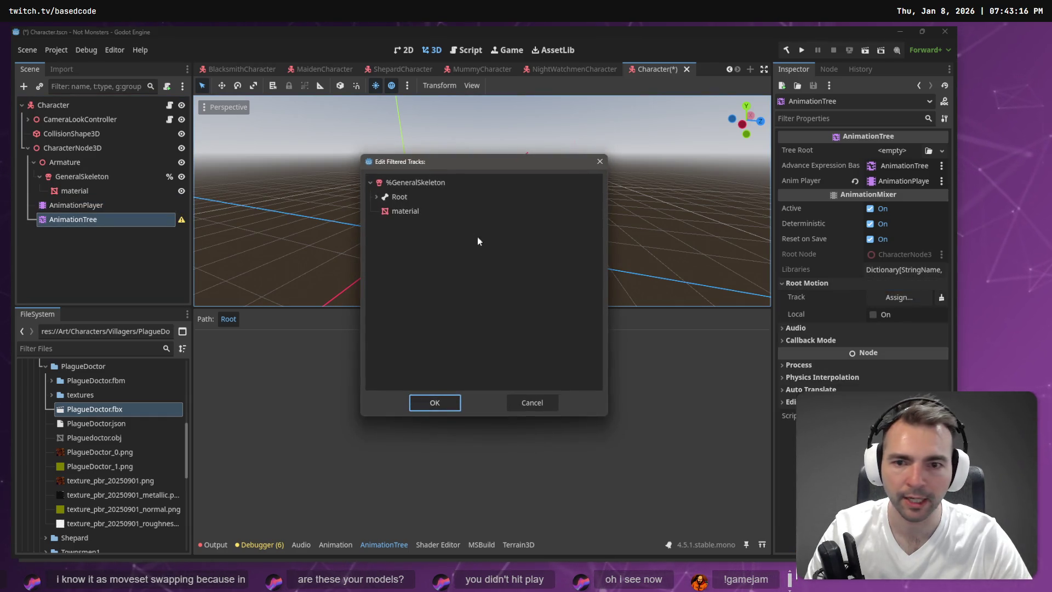
{"action": "double_click", "coordinate": [402, 199]}
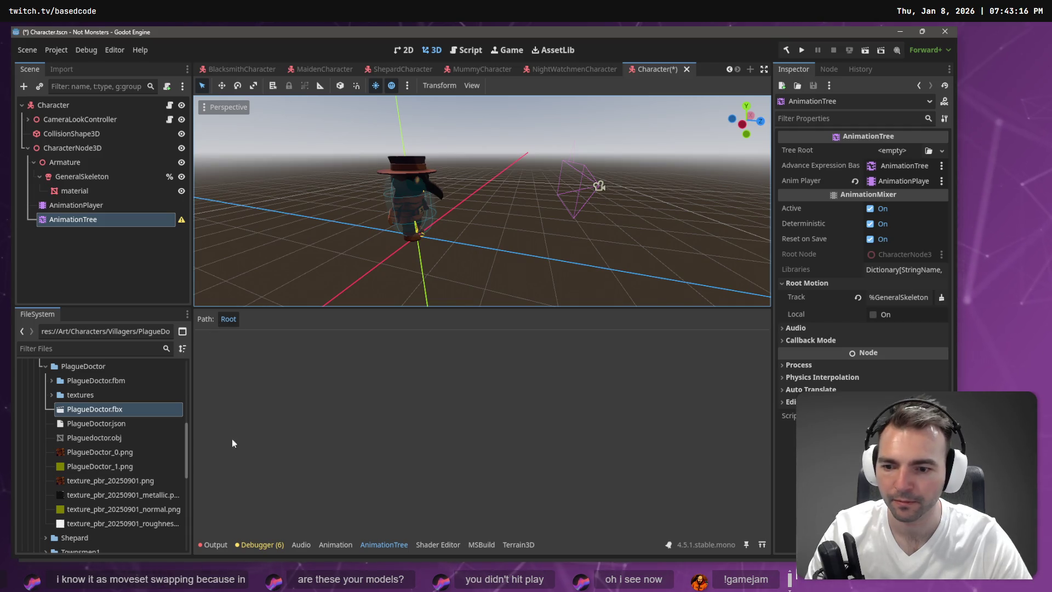
{"action": "left_click", "coordinate": [373, 545]}
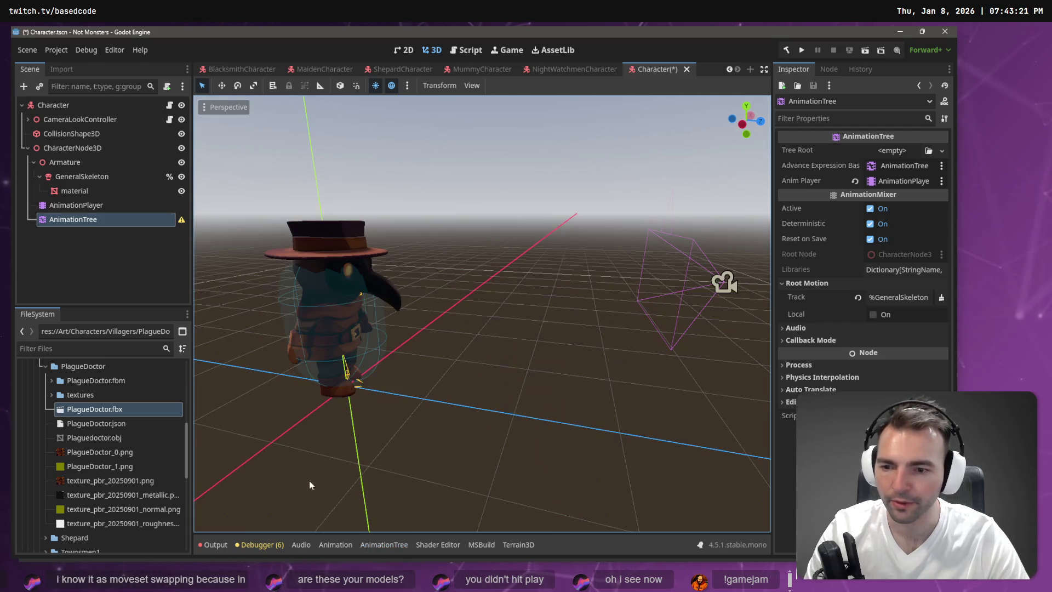
{"action": "left_click", "coordinate": [382, 545]}
- Reselect the AnimationTree and bring up its Tree Root choices
{"action": "left_click", "coordinate": [102, 206]}
{"action": "left_click", "coordinate": [140, 218]}
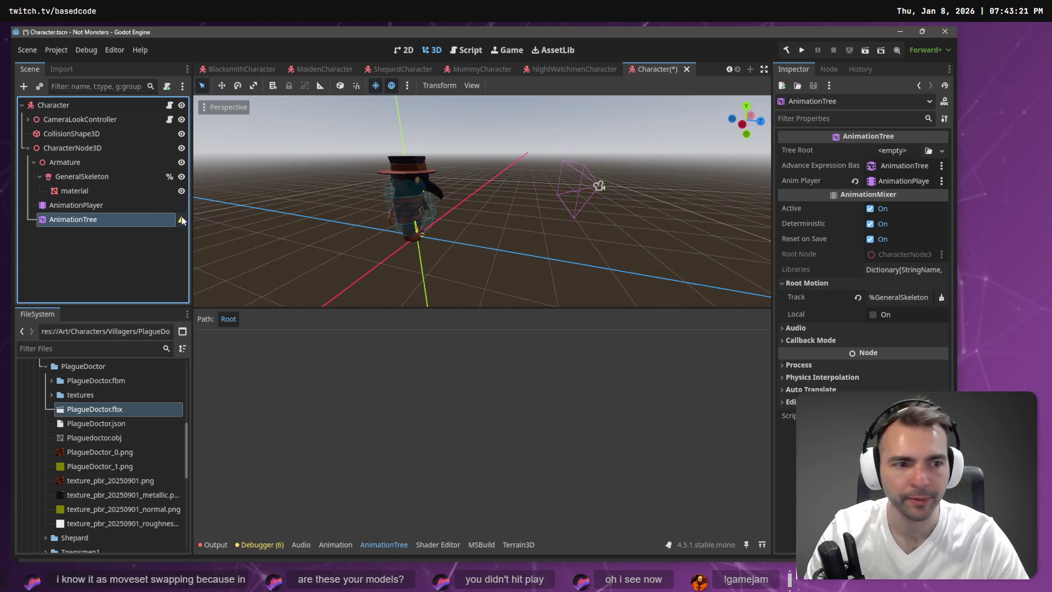
{"action": "mouse_move", "coordinate": [183, 220]}
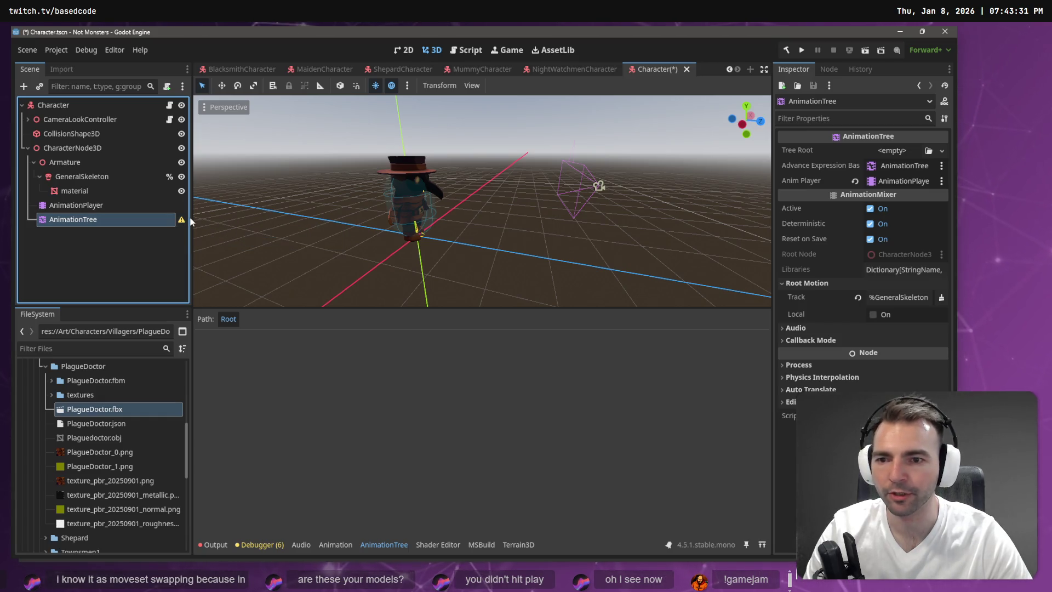
{"action": "left_click", "coordinate": [941, 152]}
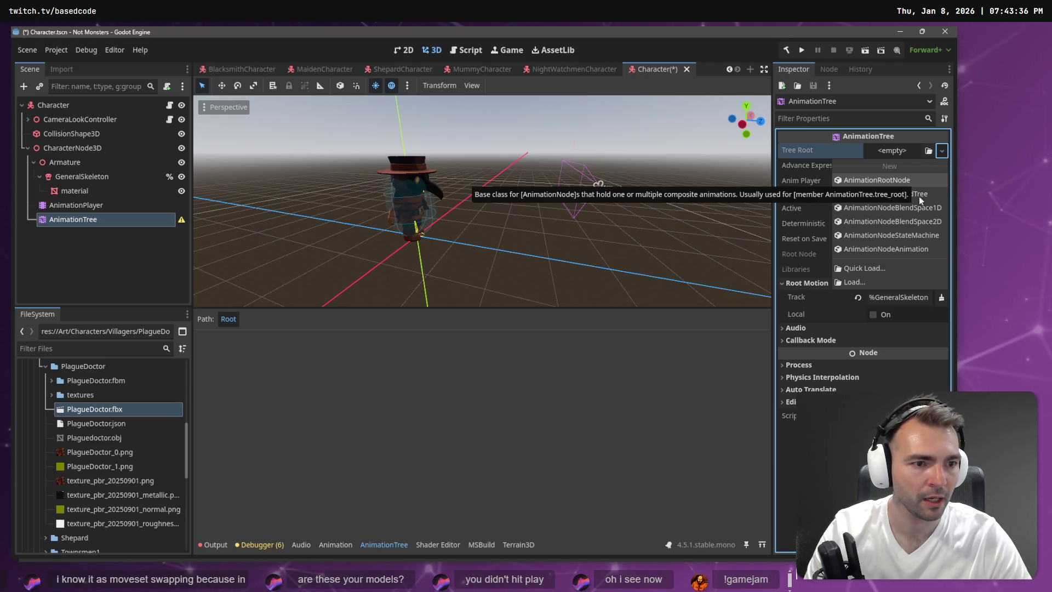
- Make a new AnimationNodeStateMachine the AnimationTree's tree root, showing Start and End states
{"action": "left_click", "coordinate": [906, 236]}
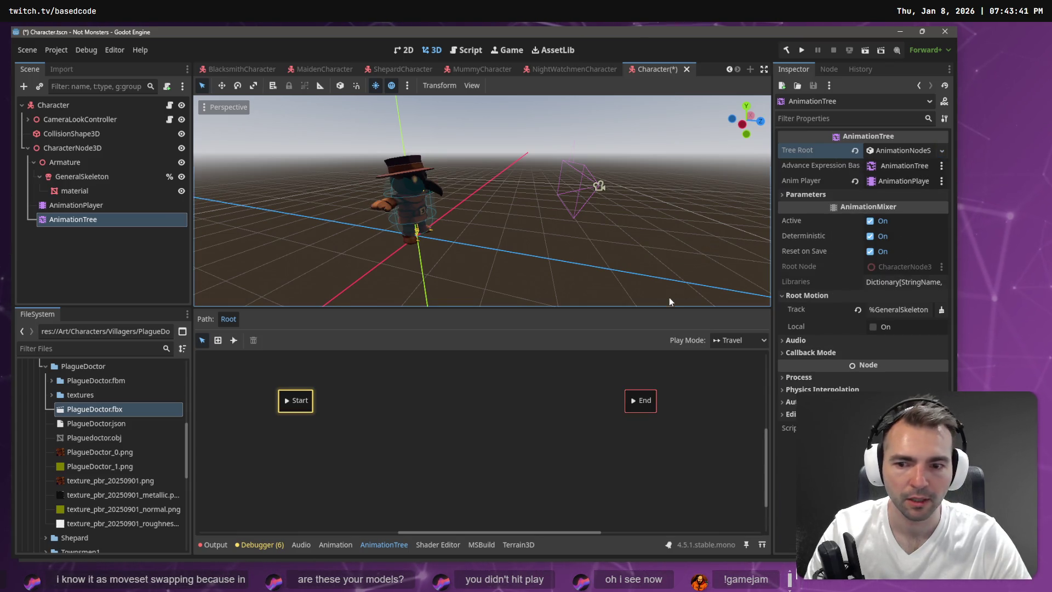
{"action": "left_click", "coordinate": [942, 151]}
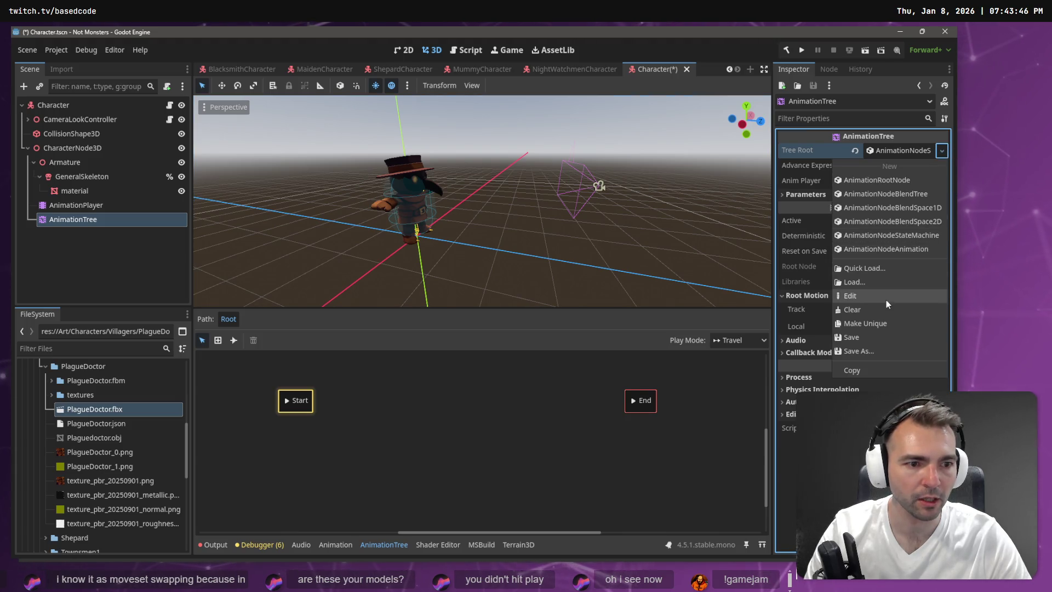
{"action": "left_click", "coordinate": [882, 282]}
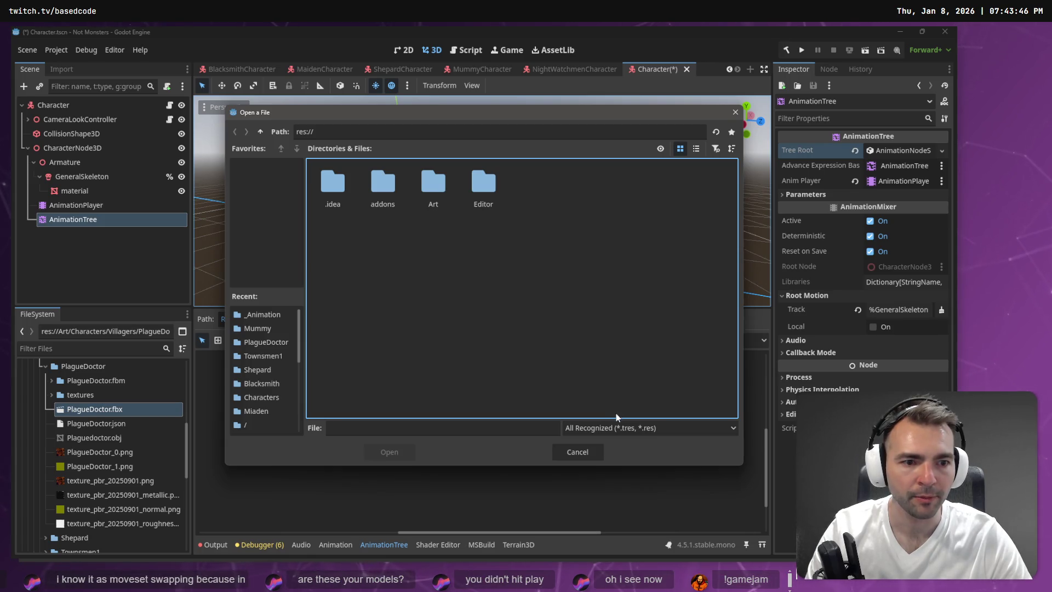
{"action": "key", "text": "Escape"}
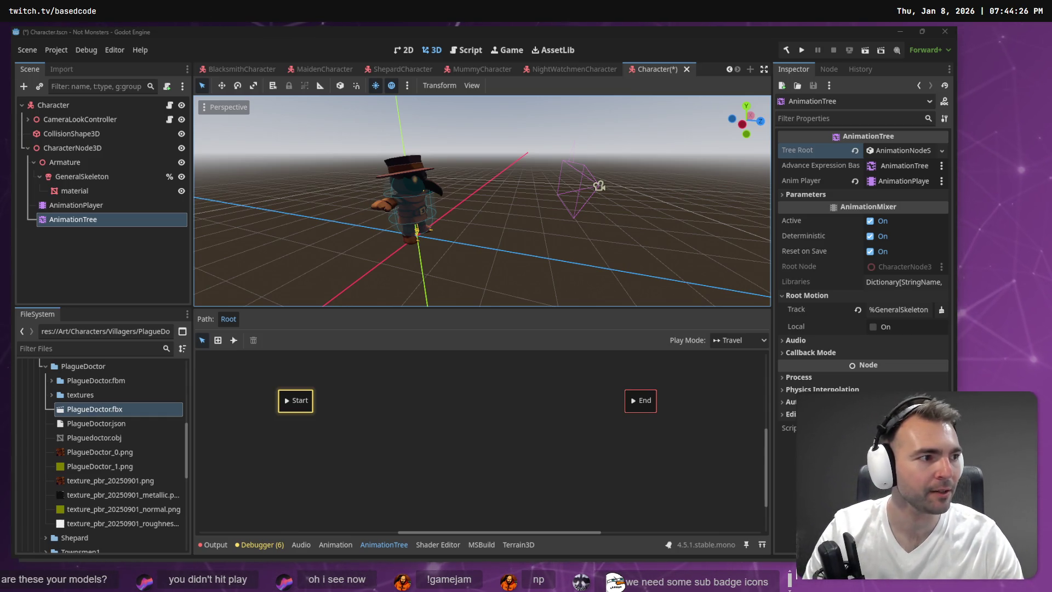
{"action": "left_click_drag", "start_coordinate": [535, 211], "coordinate": [535, 211]}
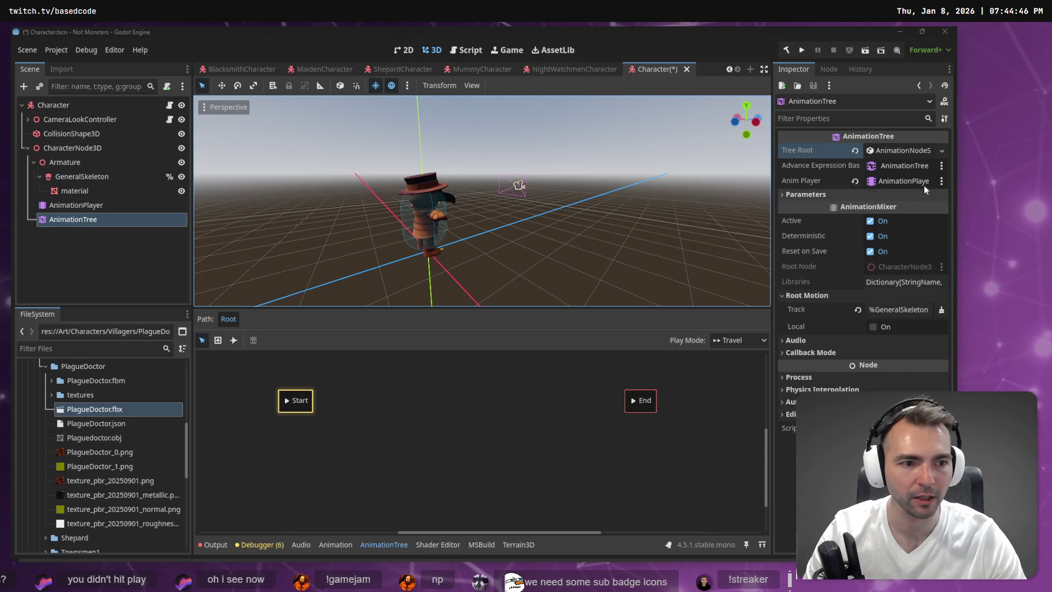
- Delete the AnimationTree node, then restore it with undo
{"action": "left_click", "coordinate": [584, 70]}
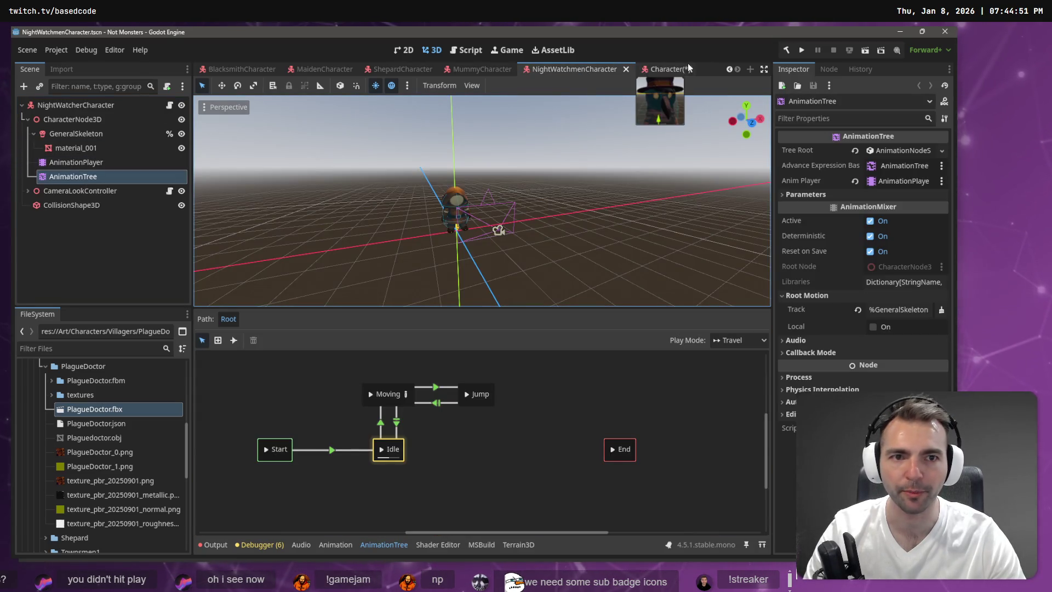
{"action": "left_click", "coordinate": [670, 66]}
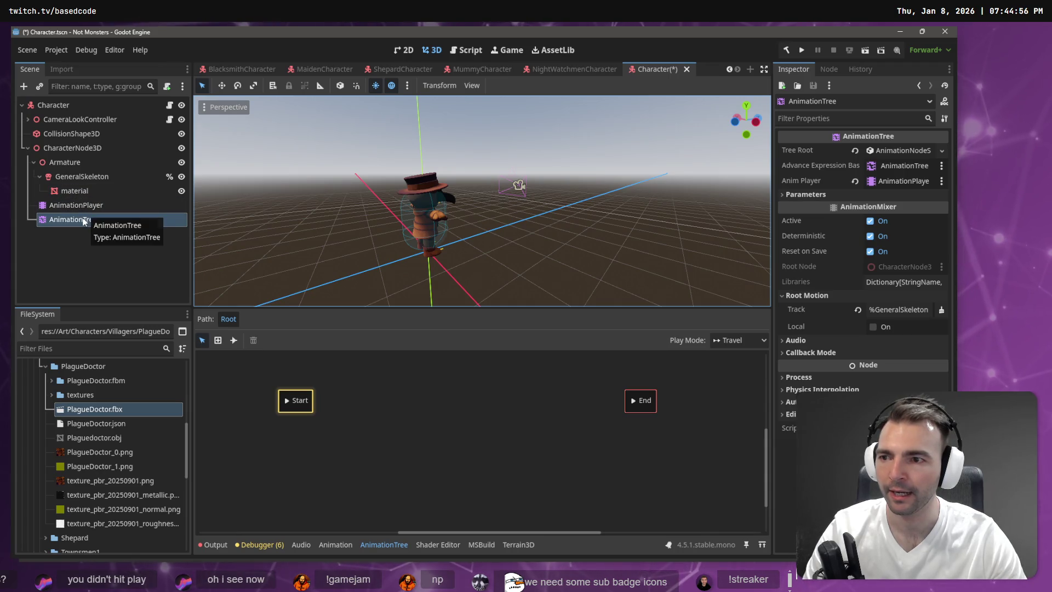
{"action": "left_click", "coordinate": [84, 220]}
{"action": "key", "text": "Delete"}
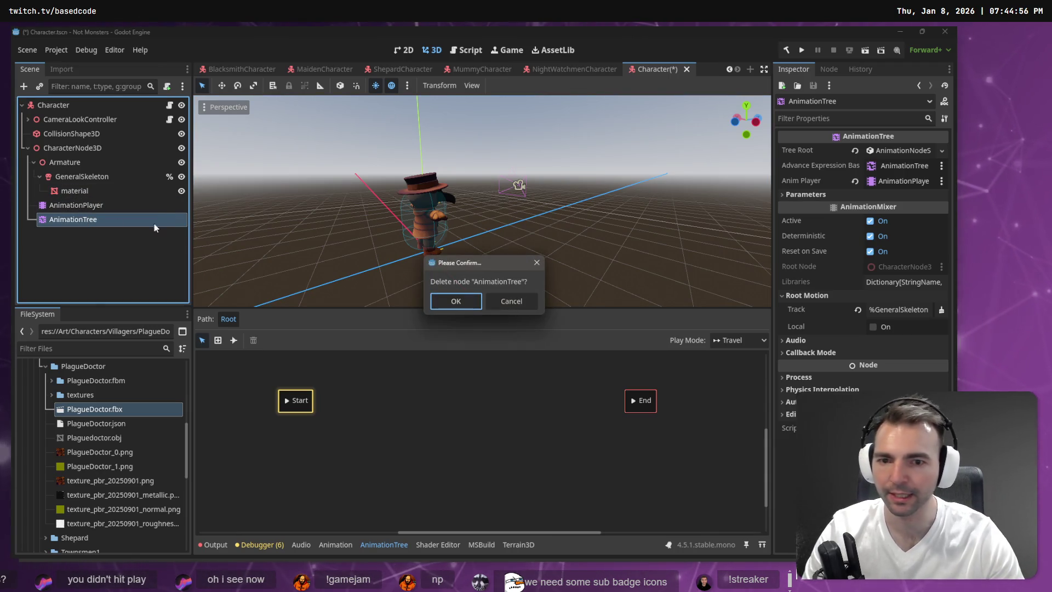
{"action": "left_click", "coordinate": [464, 302]}
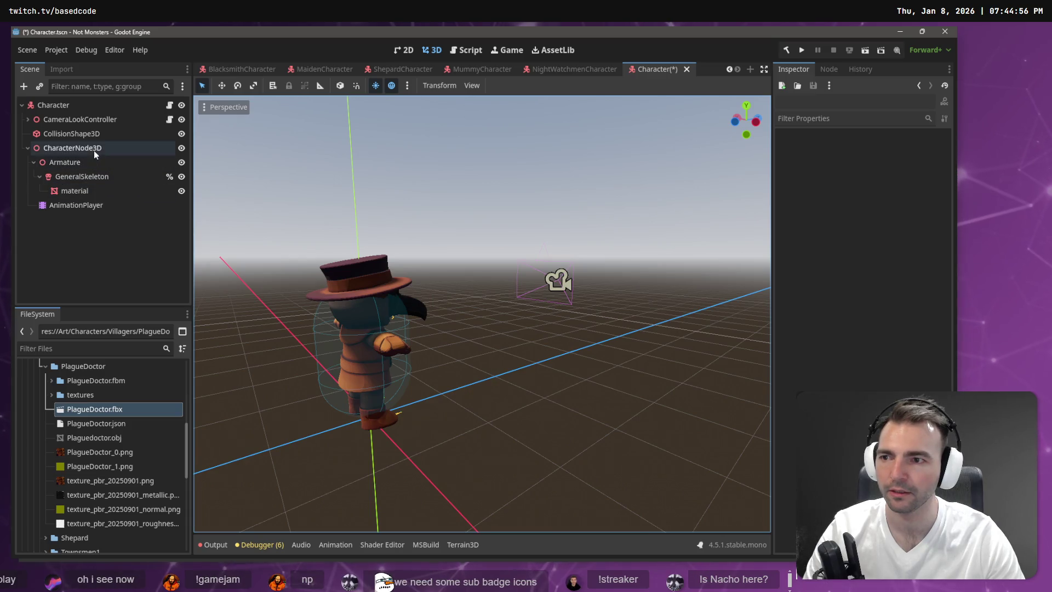
{"action": "key", "text": "ctrl+z"}
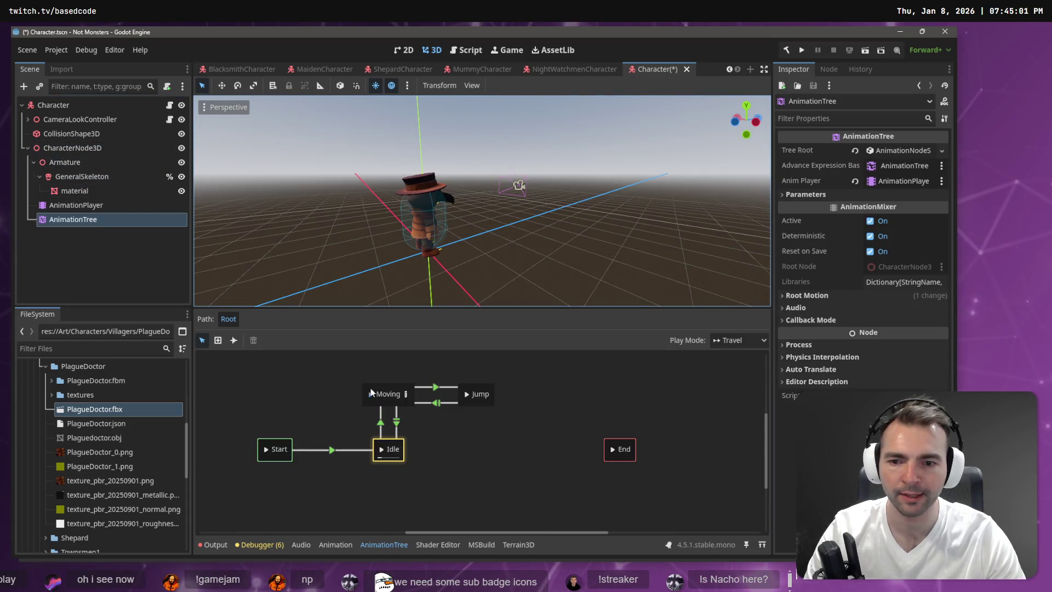
- Send the state machine to its Idle state and save the Character scene
{"action": "left_click", "coordinate": [370, 392]}
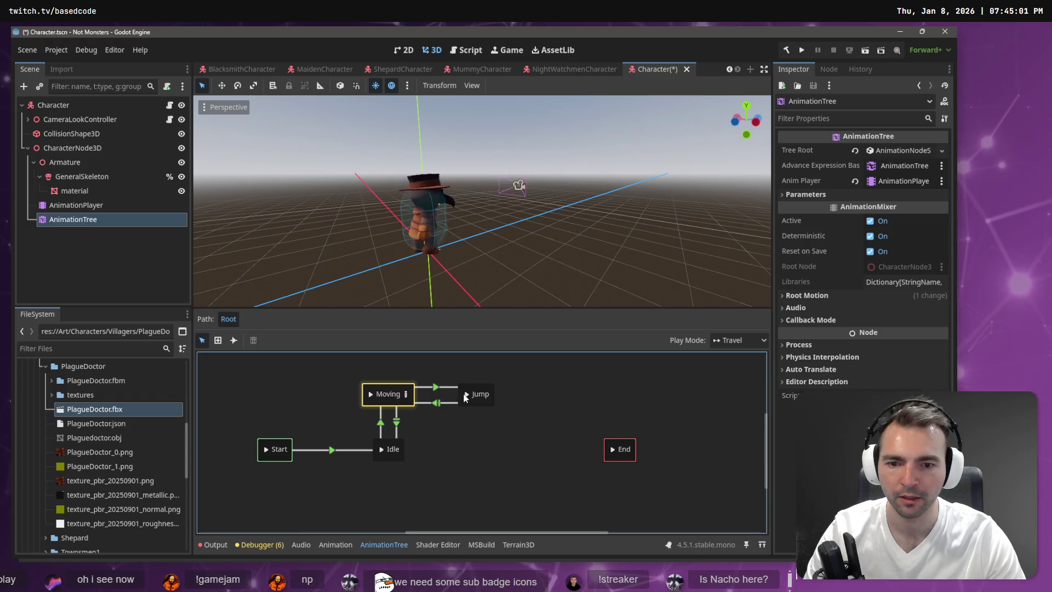
{"action": "left_click", "coordinate": [381, 451]}
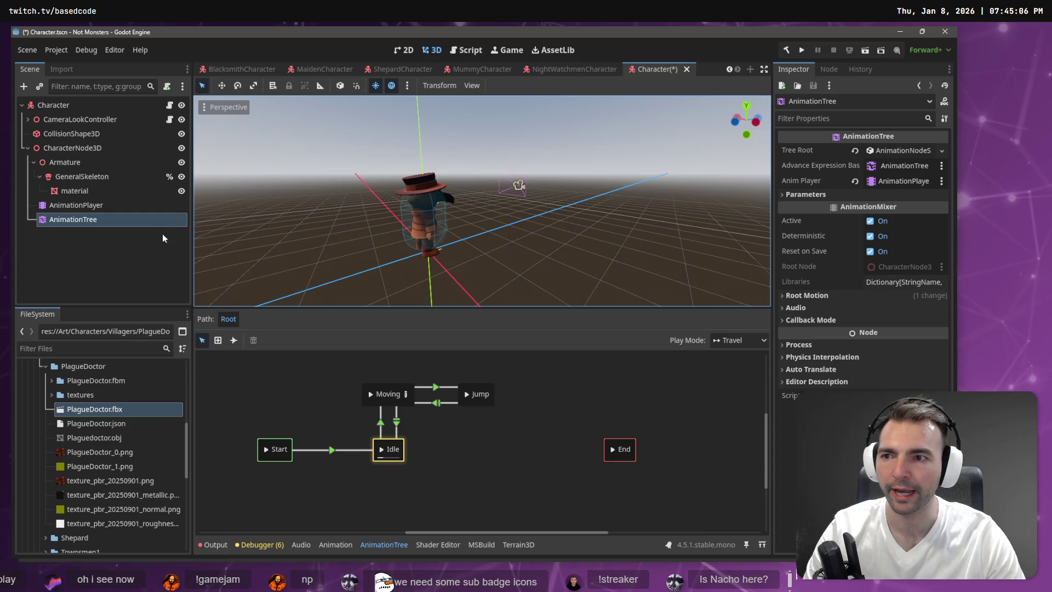
{"action": "key", "text": "ctrl+s"}
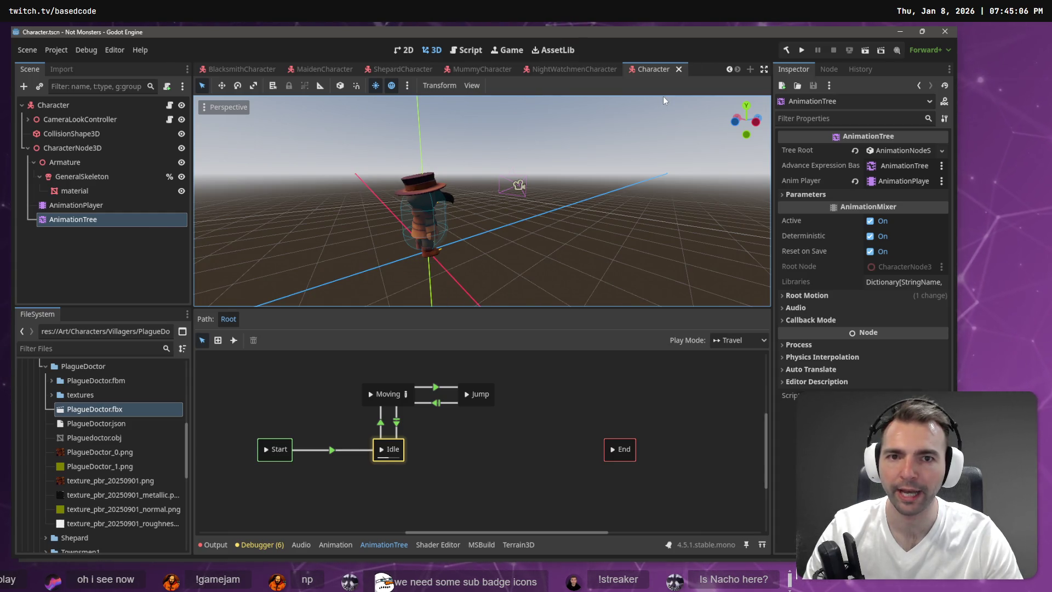
{"action": "left_click", "coordinate": [49, 148]}
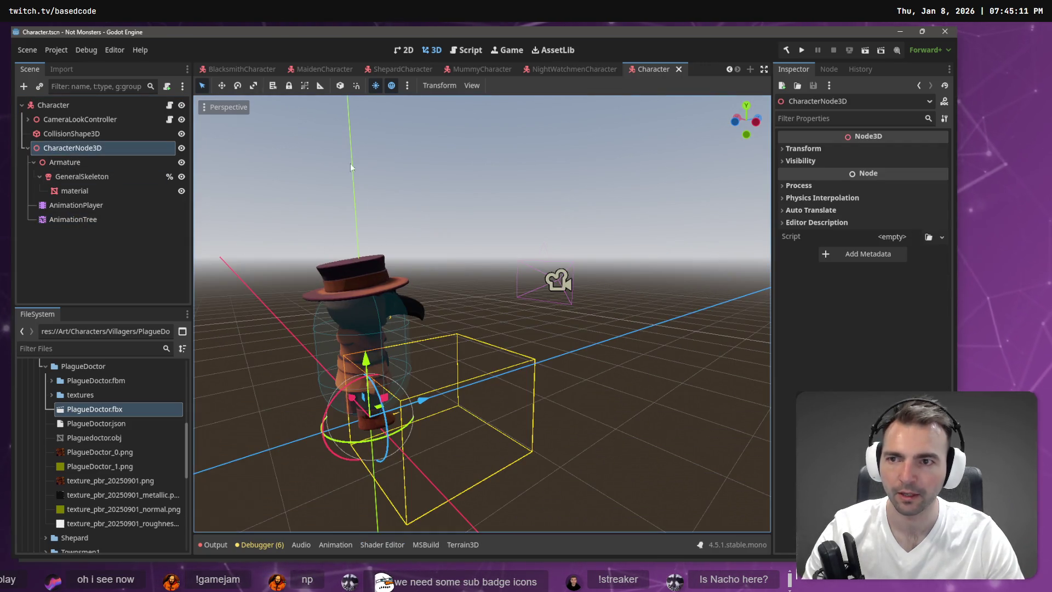
- Focus the view on the Character instance in the Environment scene and delete it
{"action": "scroll", "coordinate": [362, 70], "scroll_direction": "up", "scroll_amount": 2}
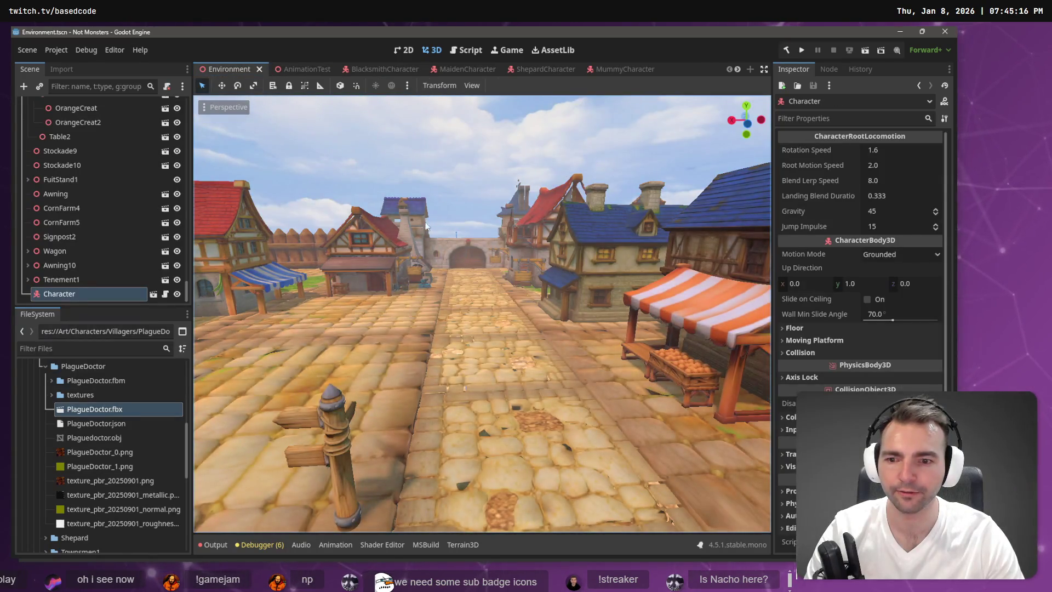
{"action": "key", "text": "f"}
{"action": "left_click_drag", "start_coordinate": [482, 312], "coordinate": [395, 298]}
{"action": "left_click", "coordinate": [58, 270]}
{"action": "left_click", "coordinate": [60, 294]}
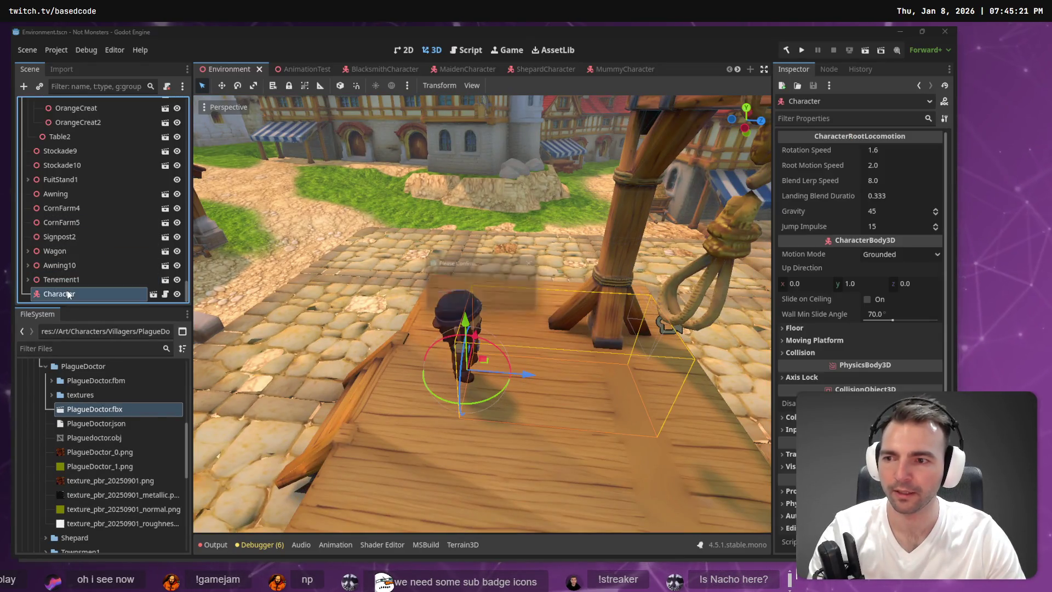
{"action": "key", "text": "Delete"}
{"action": "left_click", "coordinate": [470, 302]}
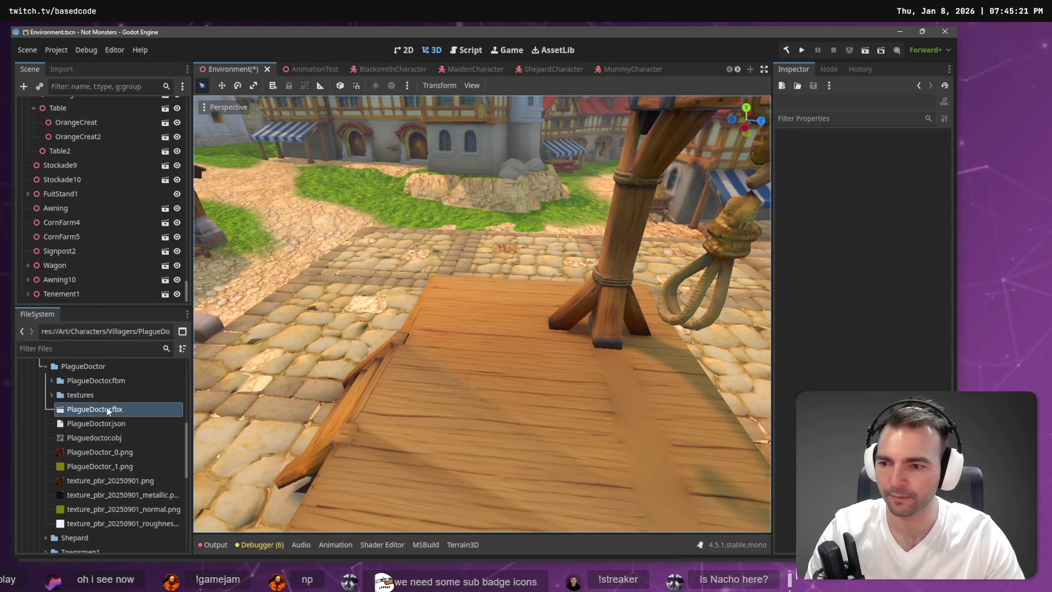
- Drop PlagueDoctor.fbx onto the wooden platform in the town street and run the game
{"action": "mouse_move", "coordinate": [108, 411]}
{"action": "left_mouse_down"}
{"action": "mouse_move", "coordinate": [521, 403]}
{"action": "mouse_move", "coordinate": [472, 403]}
{"action": "left_mouse_up"}
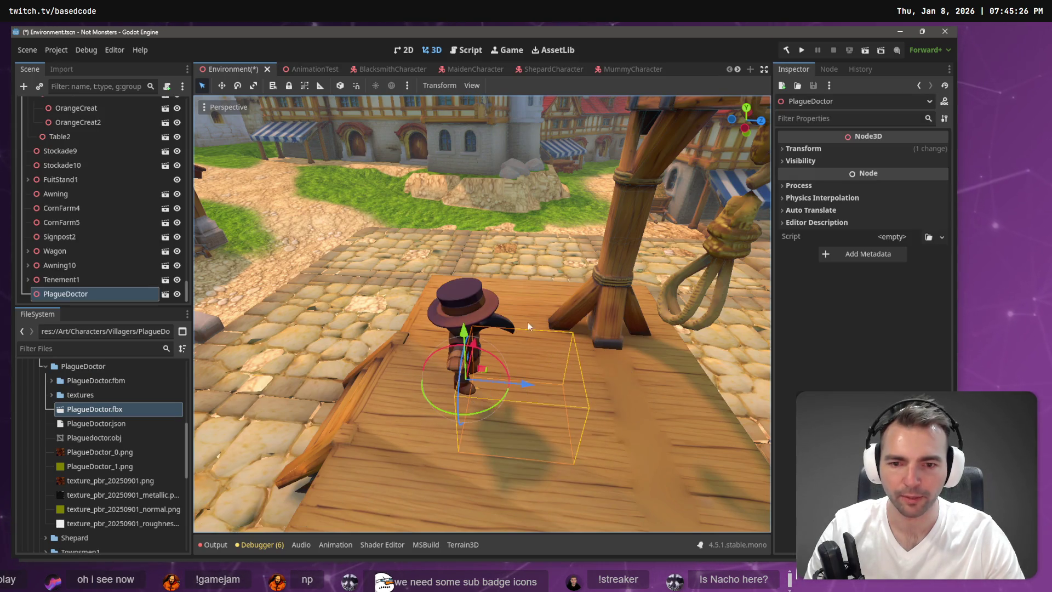
{"action": "scroll", "coordinate": [528, 321], "scroll_direction": "down", "scroll_amount": 5}
{"action": "key", "text": "F5"}
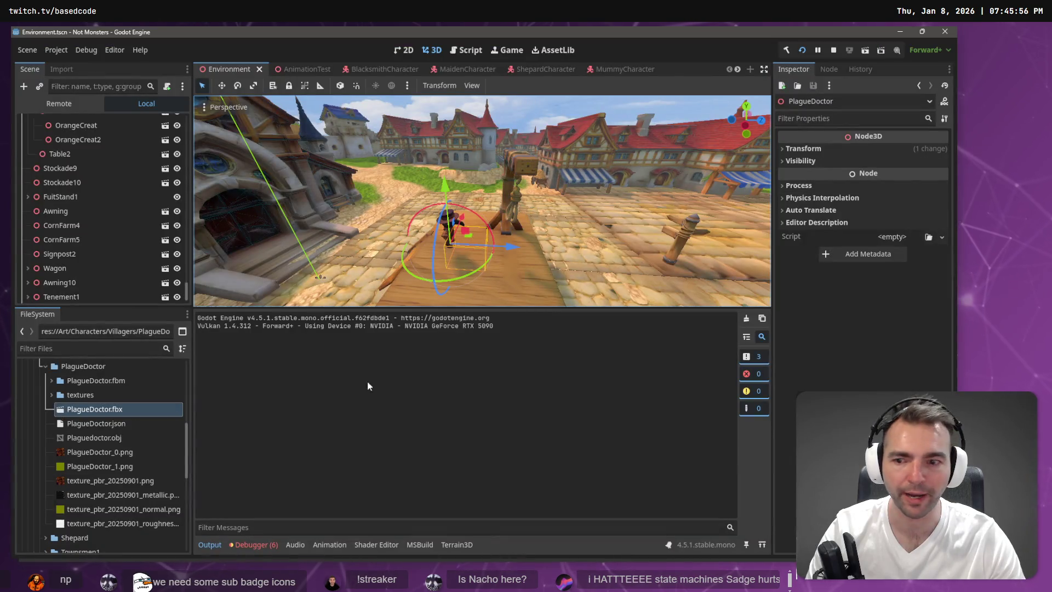
{"action": "scroll", "coordinate": [53, 412], "scroll_direction": "up", "scroll_amount": 10}
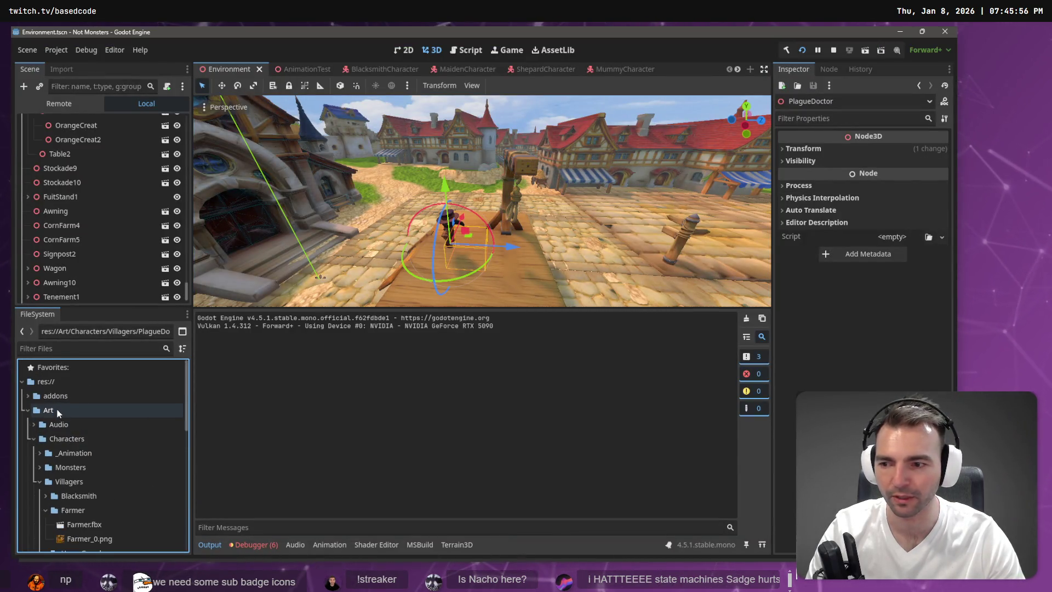
{"action": "left_click", "coordinate": [28, 411]}
- Reveal icon.svg's folder in the file manager to add Splash.png, then stop the game
{"action": "left_click", "coordinate": [55, 382]}
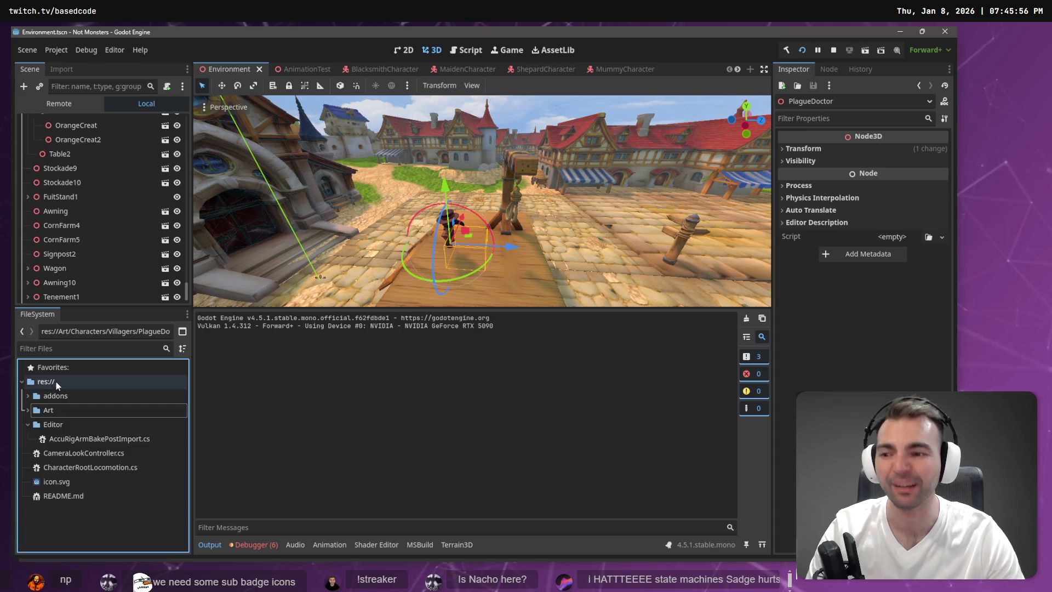
{"action": "right_click", "coordinate": [54, 382]}
{"action": "left_click", "coordinate": [24, 478]}
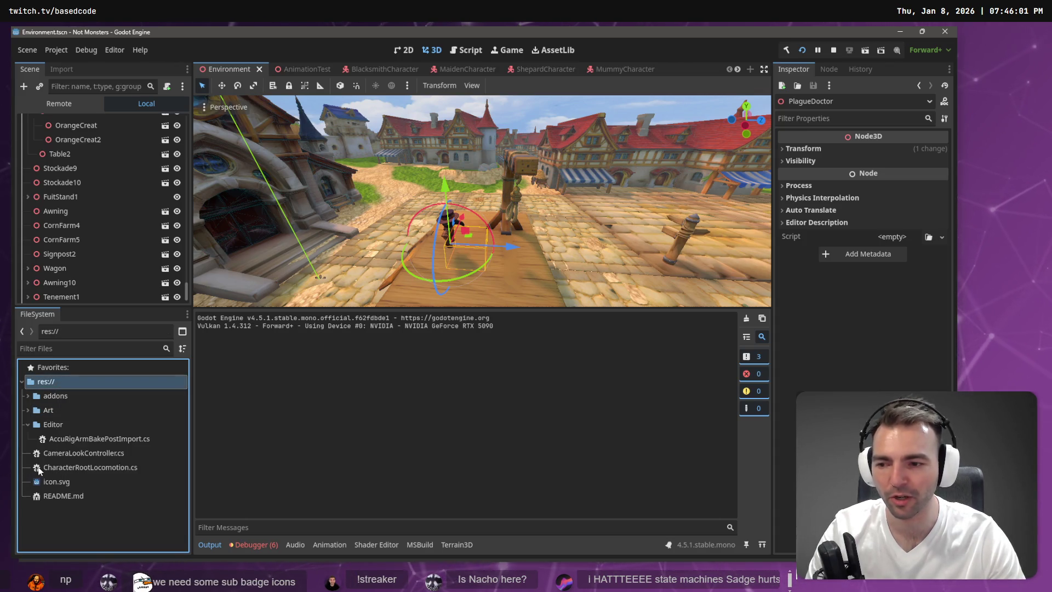
{"action": "right_click", "coordinate": [48, 481]}
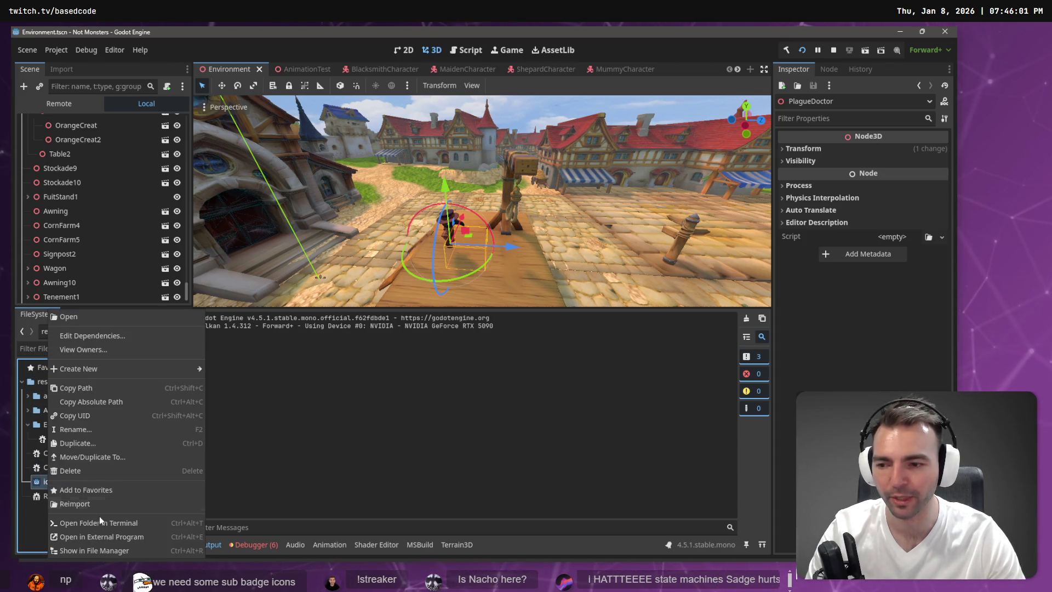
{"action": "left_click", "coordinate": [134, 550]}
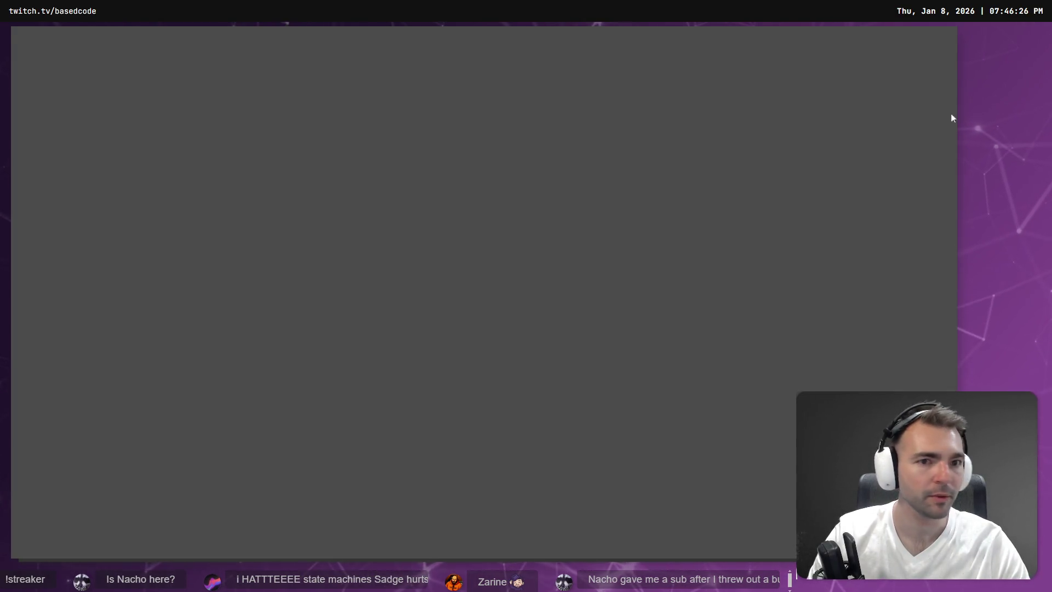
{"action": "key", "text": "alt+F4"}
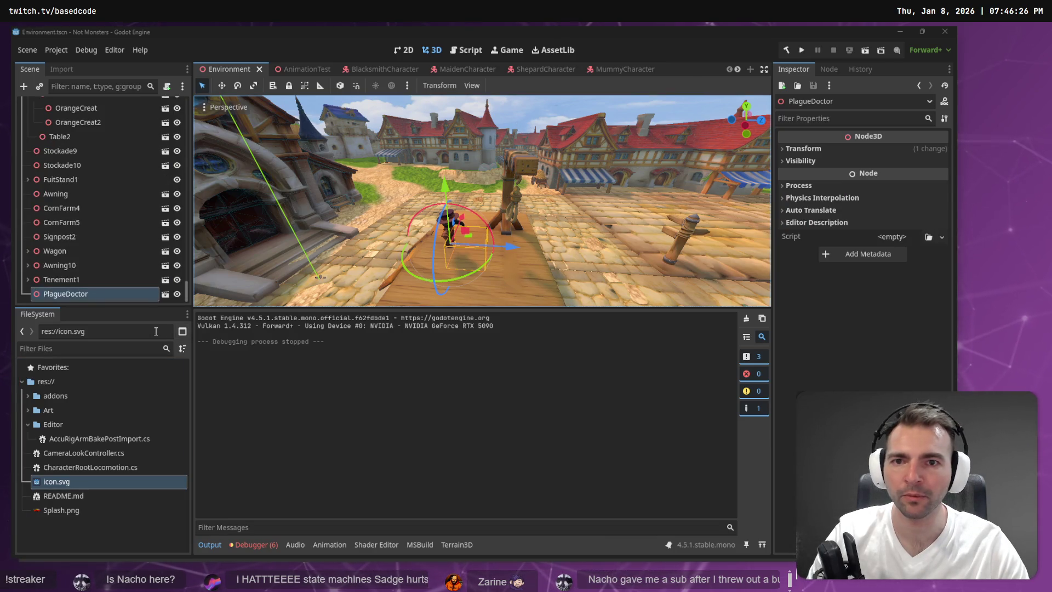
- Set Splash.png as the Boot Splash image in Project Settings and test-run the game
{"action": "left_click", "coordinate": [65, 51]}
{"action": "left_click", "coordinate": [78, 64]}
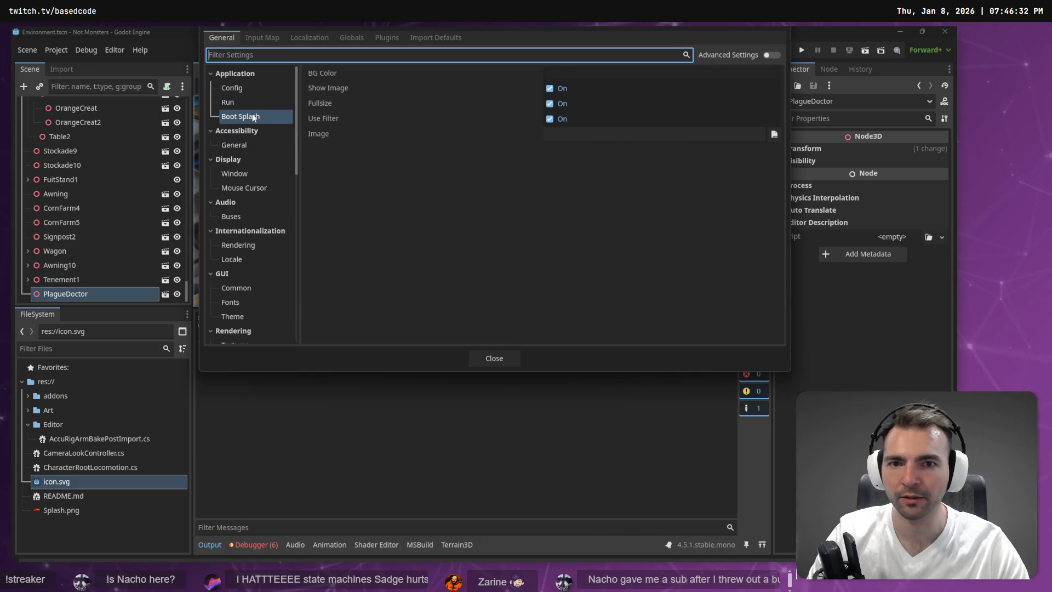
{"action": "left_click", "coordinate": [774, 135]}
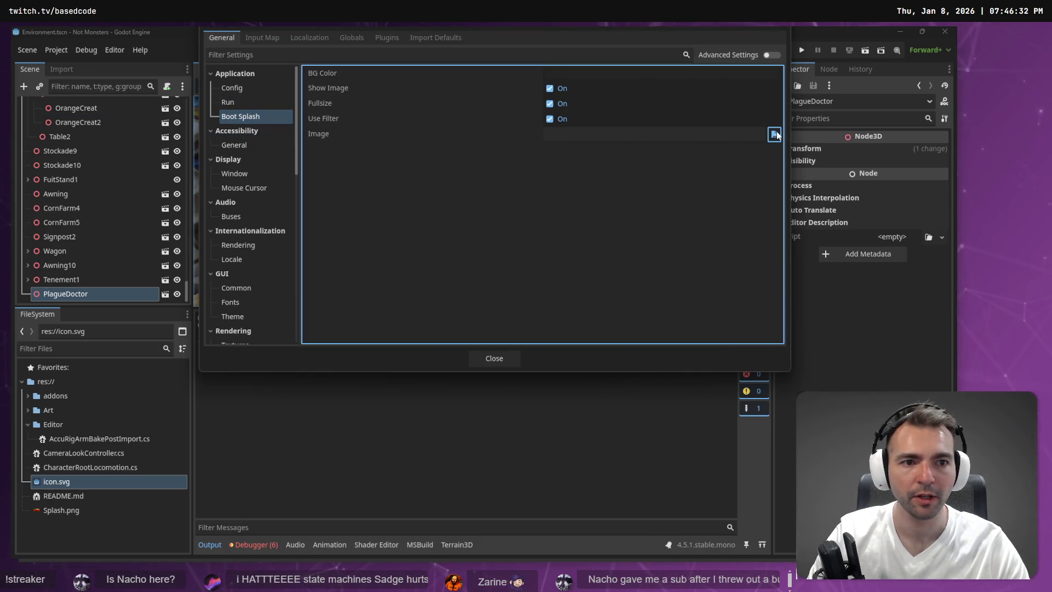
{"action": "double_click", "coordinate": [534, 181]}
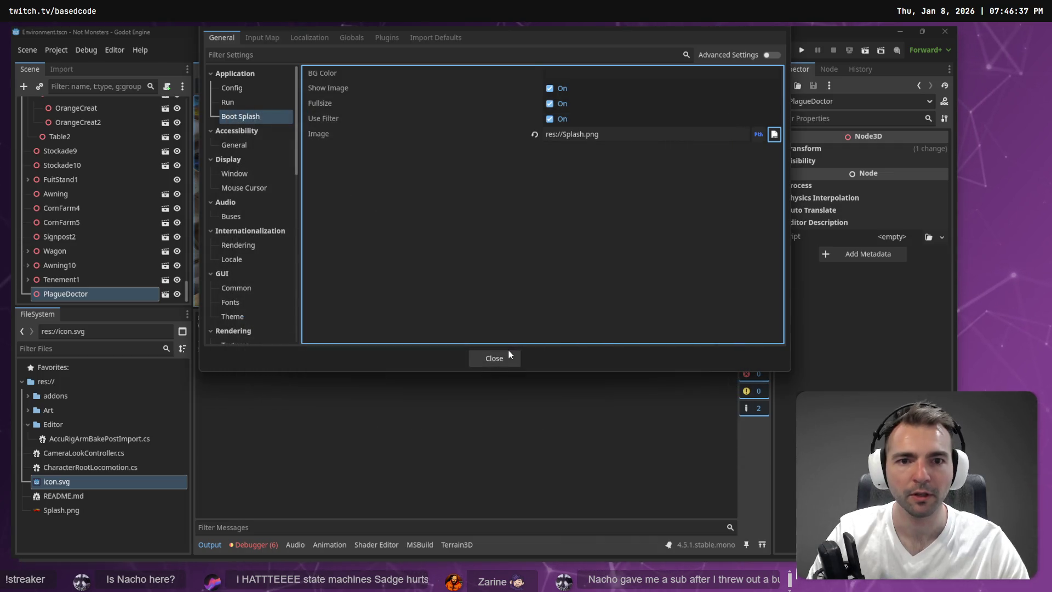
{"action": "left_click", "coordinate": [497, 357]}
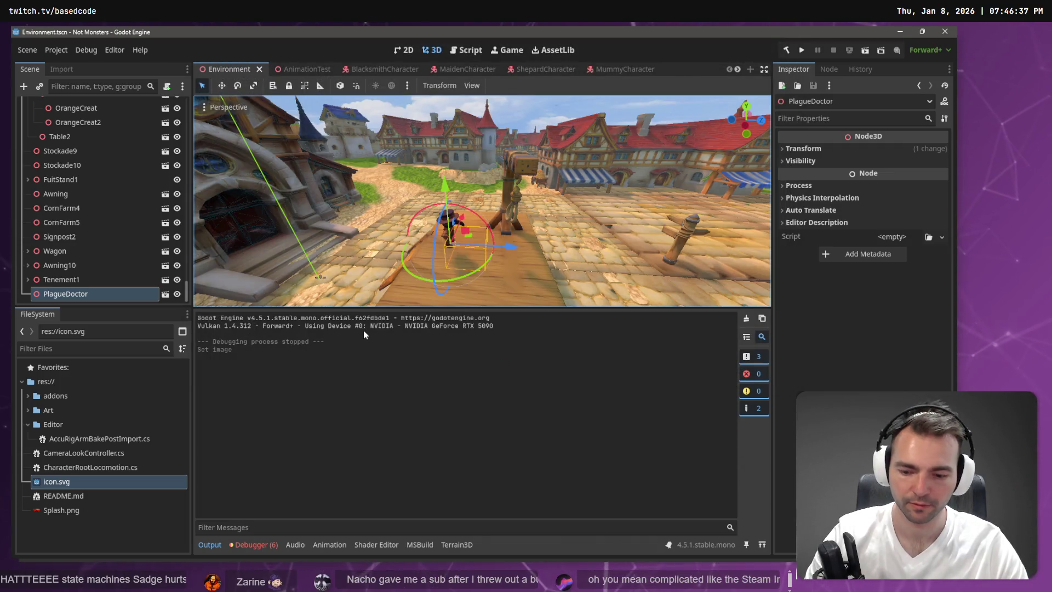
{"action": "key", "text": "F5"}
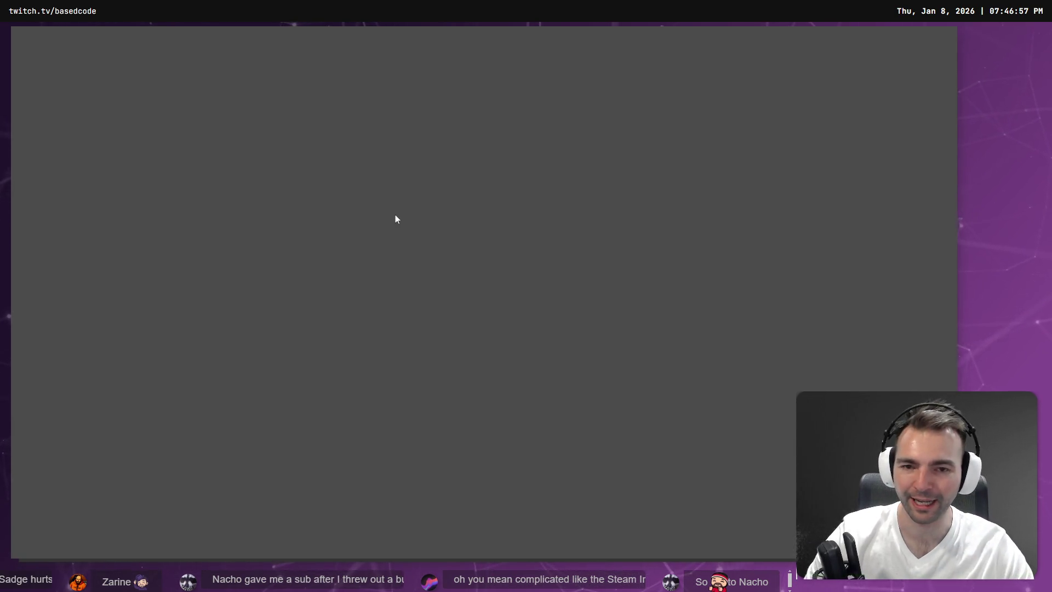
{"action": "key", "text": "alt+F4"}
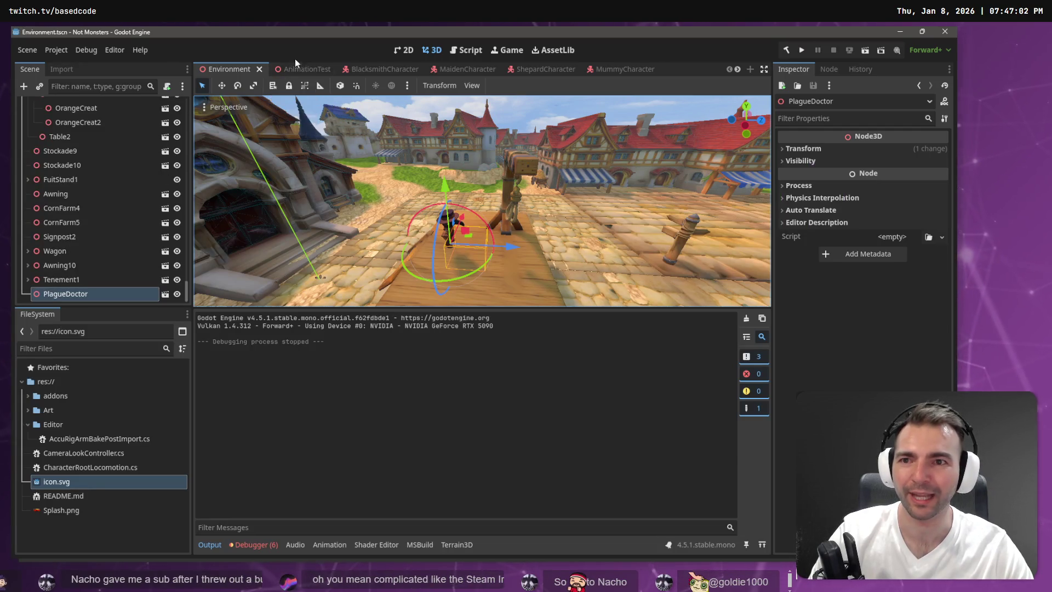
{"action": "left_click", "coordinate": [295, 69]}
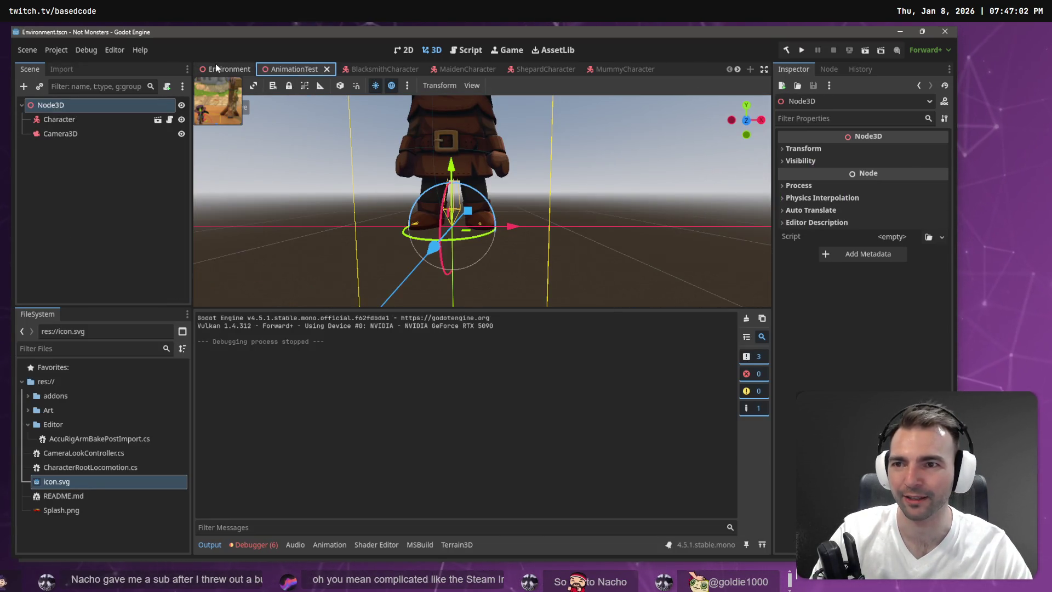
{"action": "left_click", "coordinate": [216, 67]}
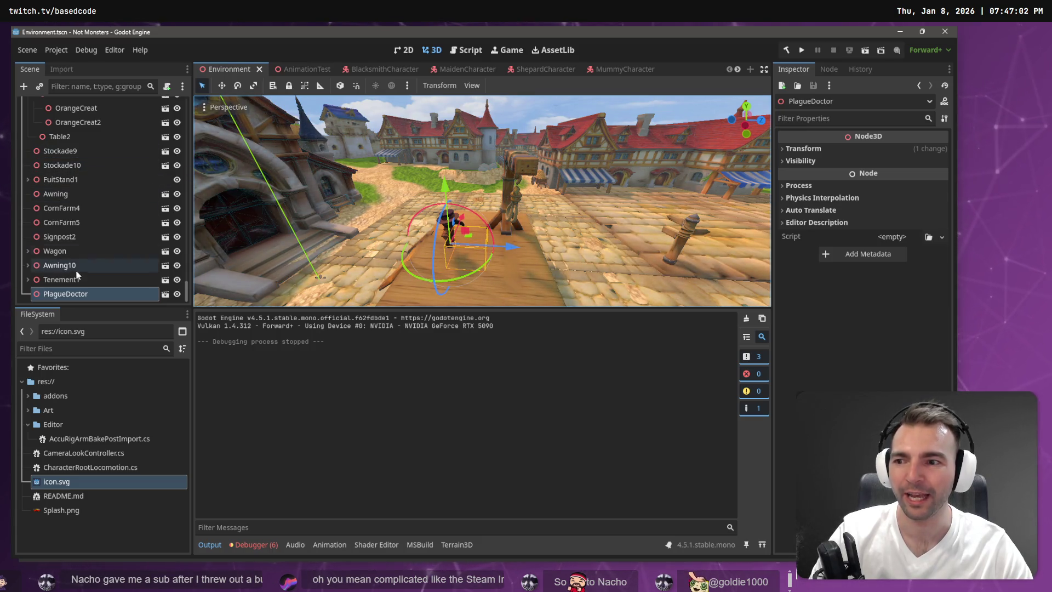
{"action": "right_click", "coordinate": [65, 291]}
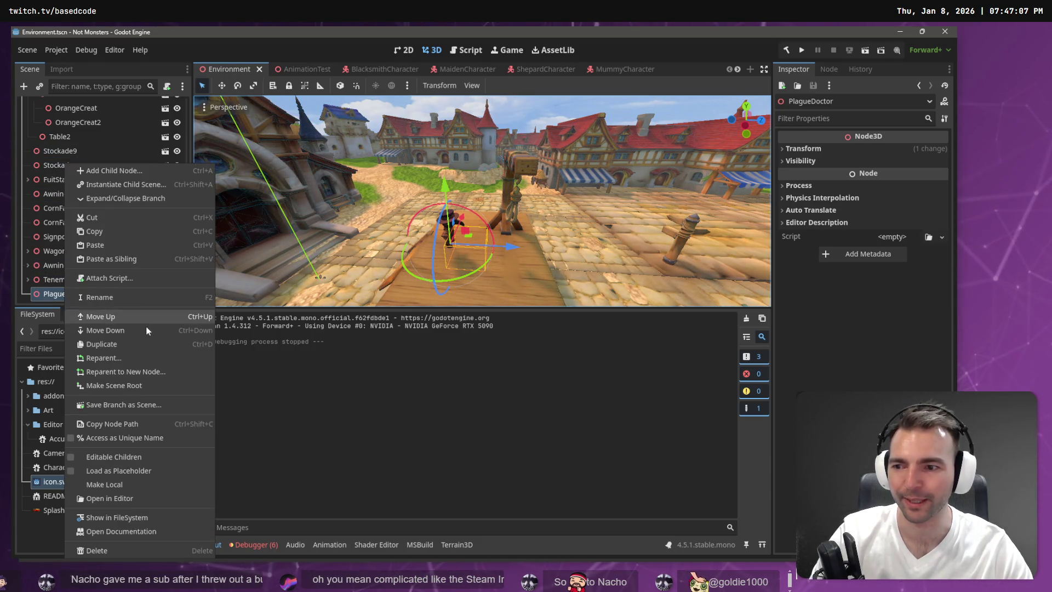
{"action": "left_click", "coordinate": [152, 358]}
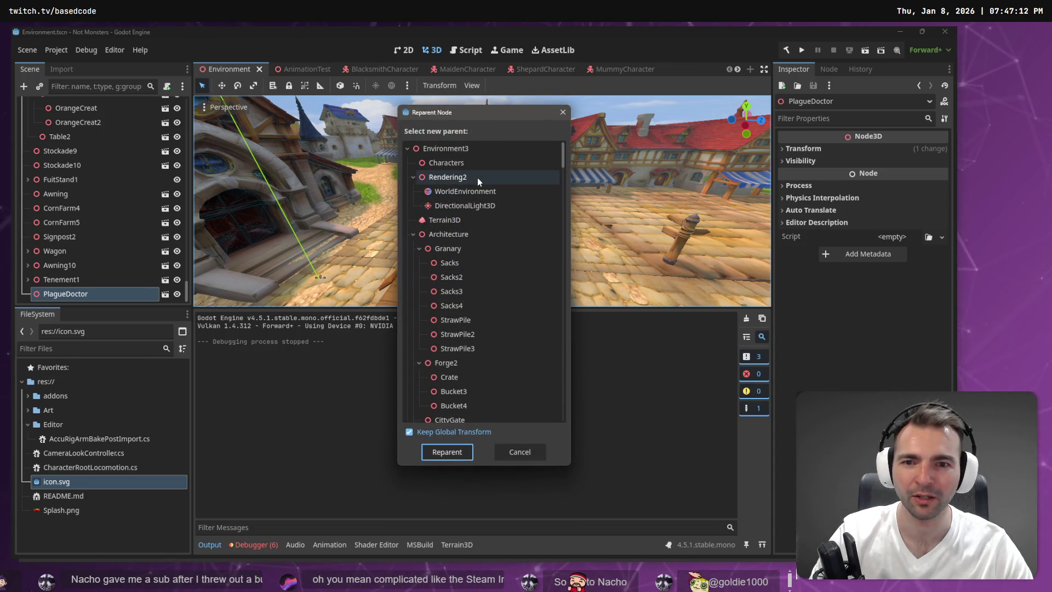
{"action": "left_click", "coordinate": [477, 178]}
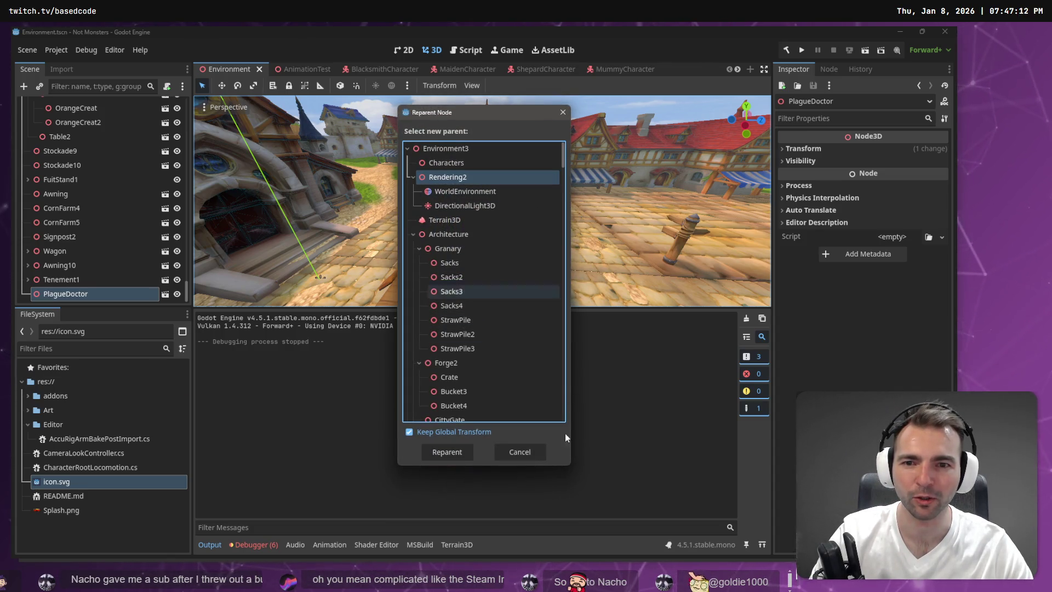
{"action": "left_click", "coordinate": [455, 163]}
{"action": "left_click", "coordinate": [446, 452]}
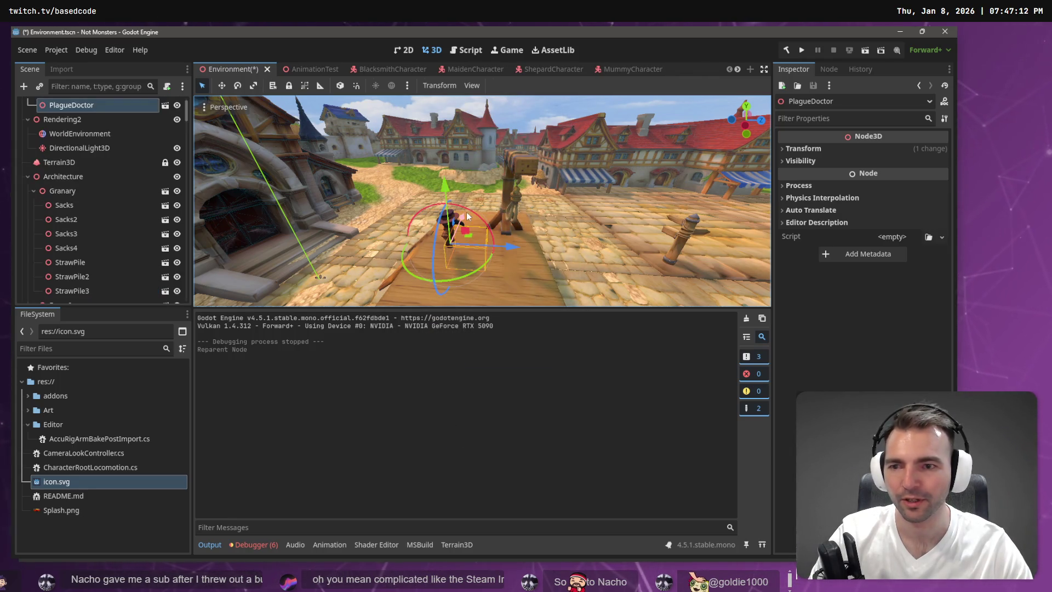
{"action": "scroll", "coordinate": [75, 122], "scroll_direction": "up", "scroll_amount": 1}
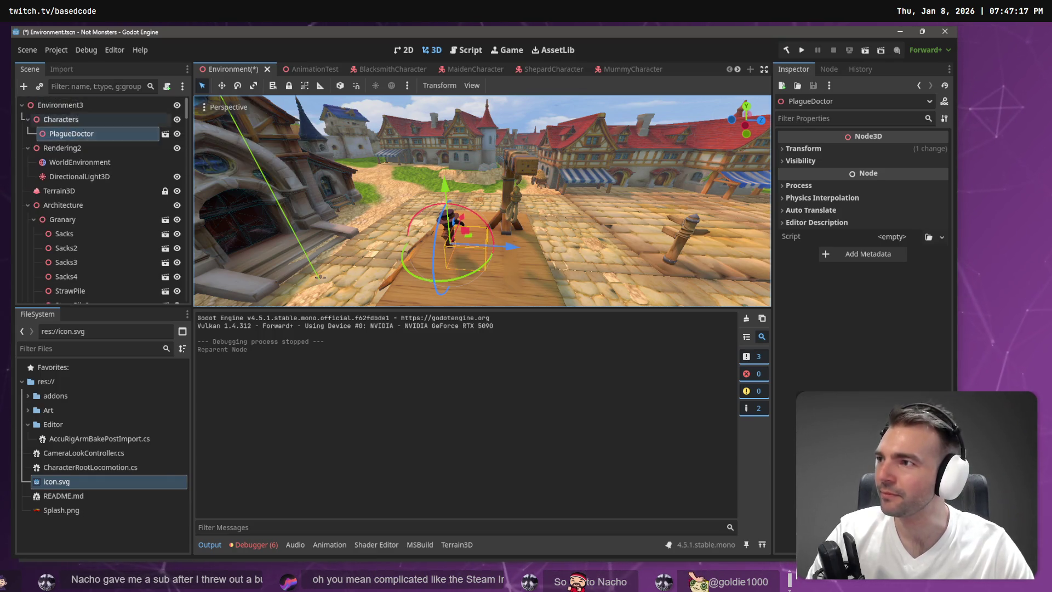
{"action": "left_click", "coordinate": [145, 530]}
{"action": "key", "text": "ctrl+s"}
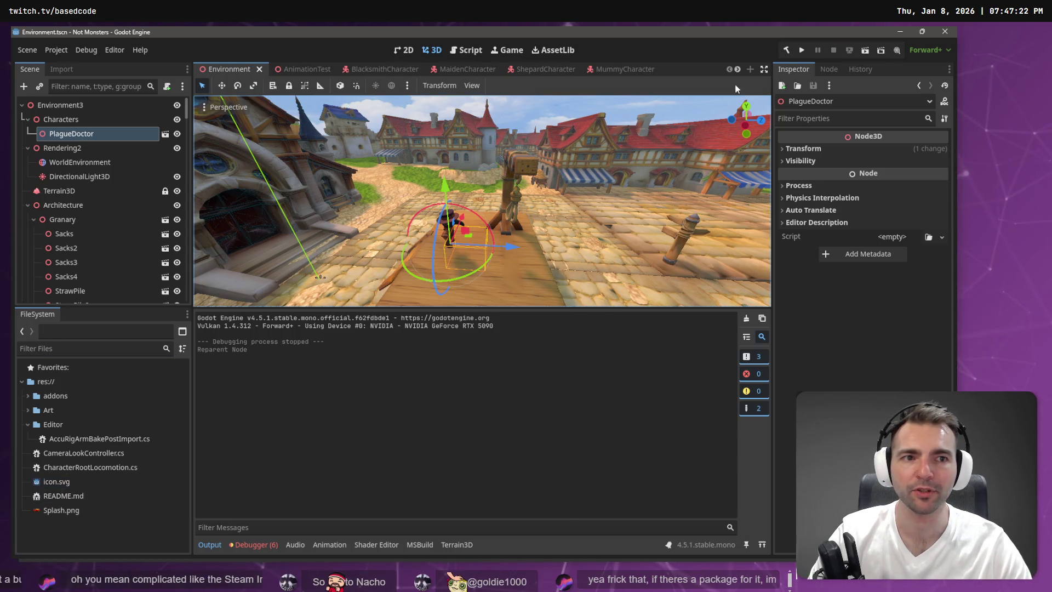
{"action": "left_click", "coordinate": [798, 51]}
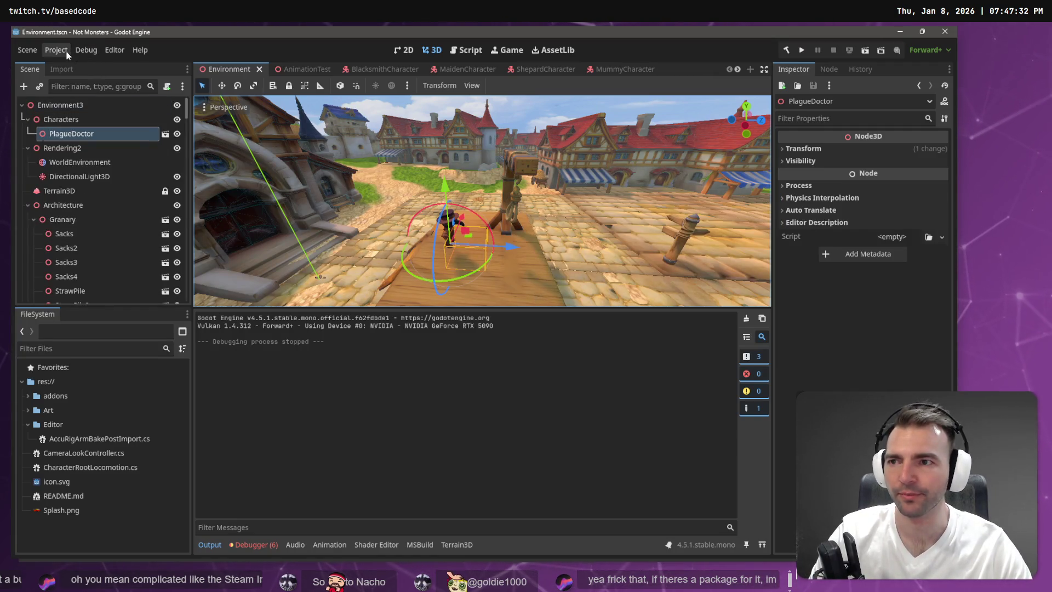
- Set Application > Run > Main Scene to res://Art/Environment/Environment.tscn and run the game
{"action": "left_click", "coordinate": [55, 50]}
{"action": "left_click", "coordinate": [71, 65]}
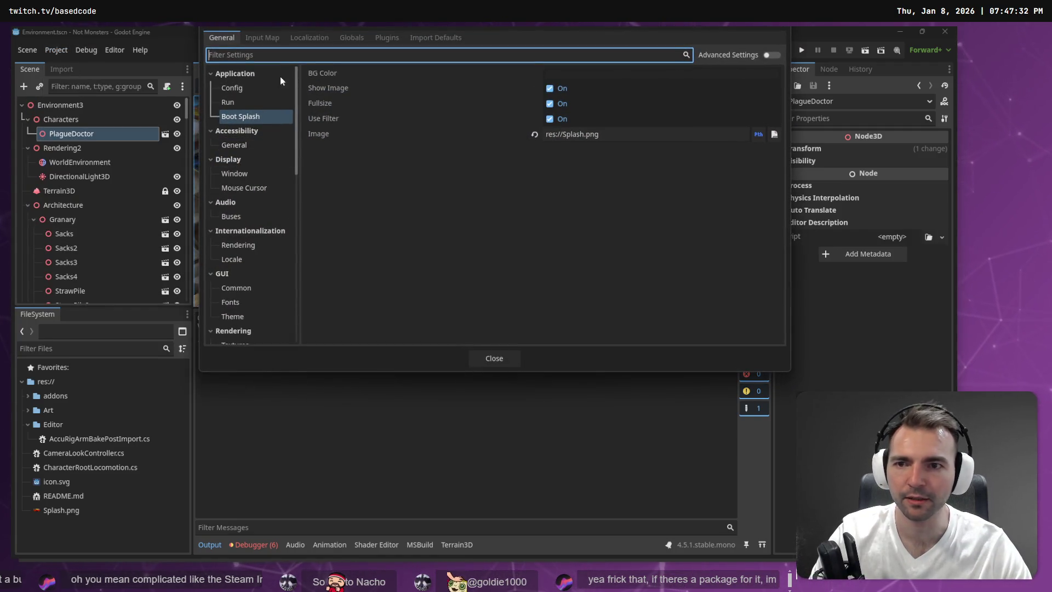
{"action": "left_click", "coordinate": [239, 77]}
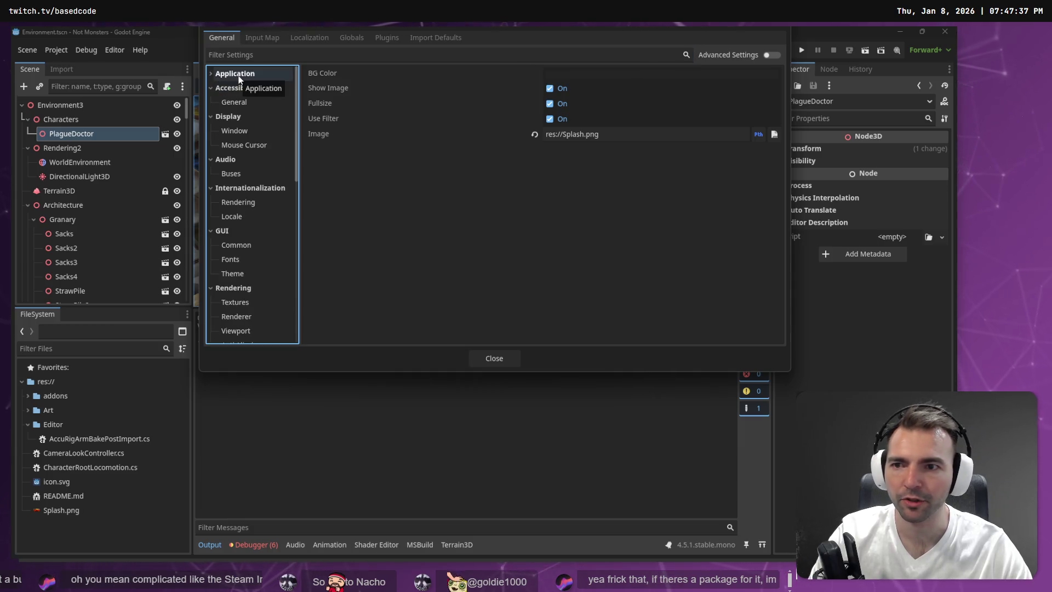
{"action": "left_click", "coordinate": [240, 77]}
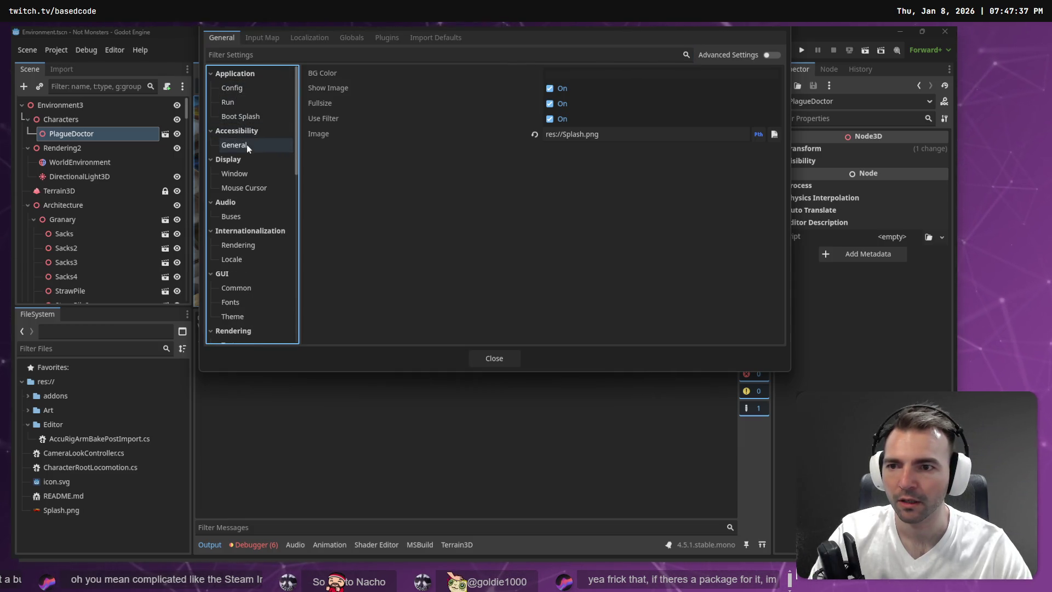
{"action": "left_click", "coordinate": [238, 89]}
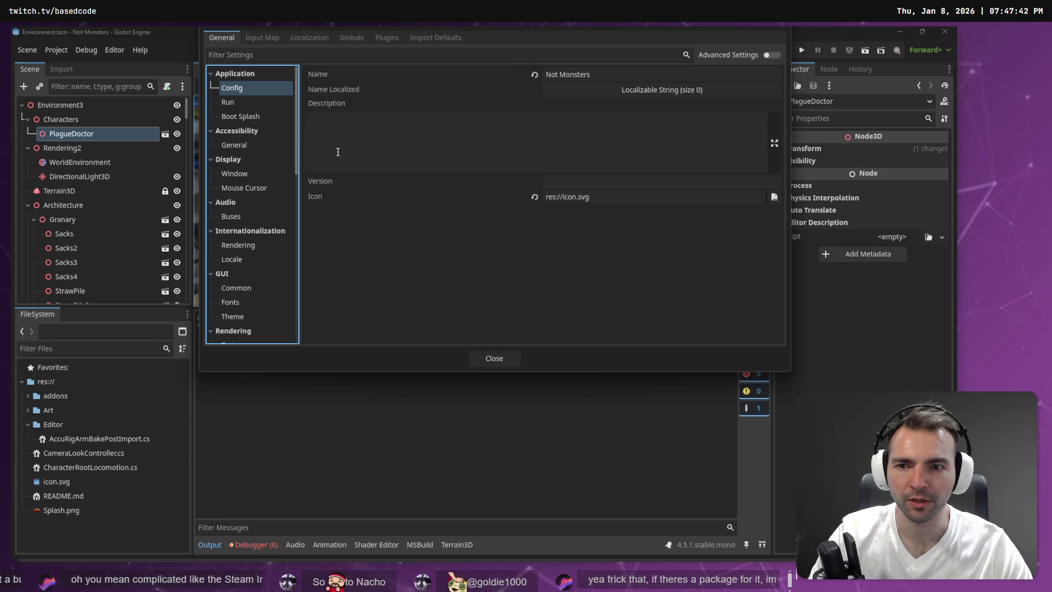
{"action": "left_click", "coordinate": [276, 105]}
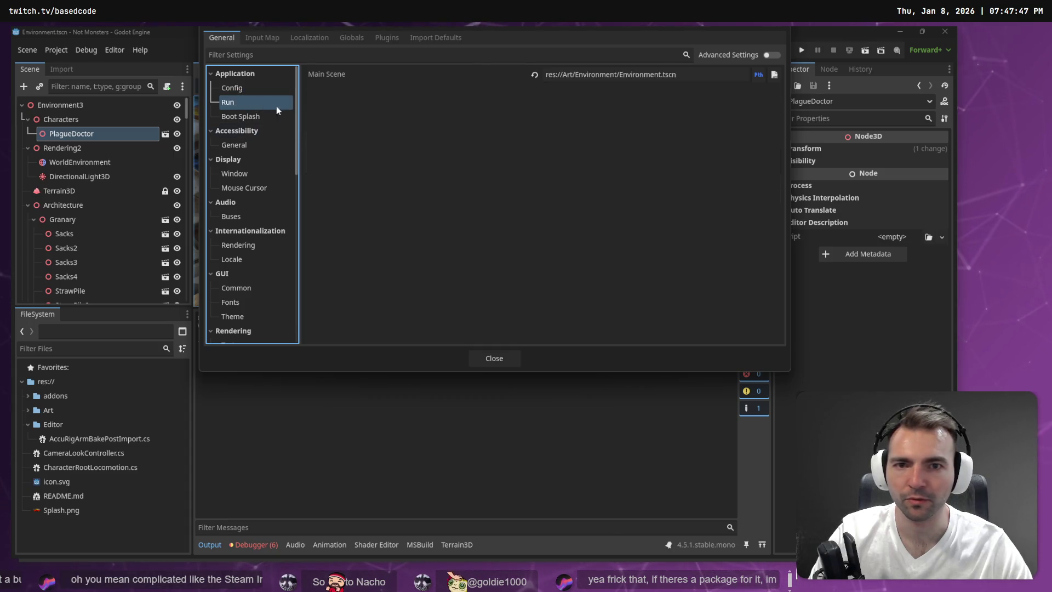
{"action": "left_click", "coordinate": [758, 74]}
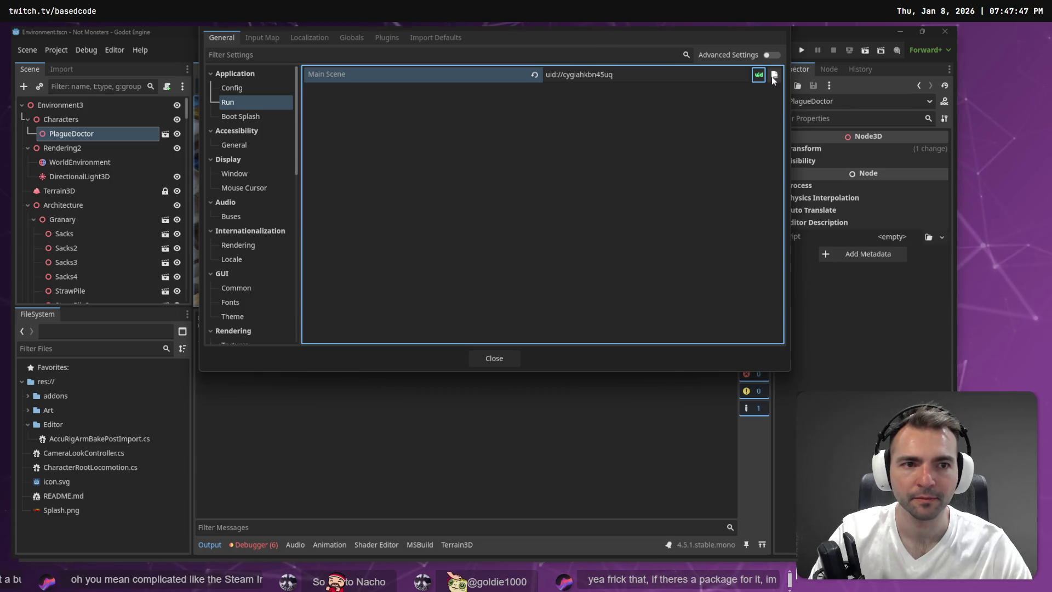
{"action": "left_click", "coordinate": [774, 74]}
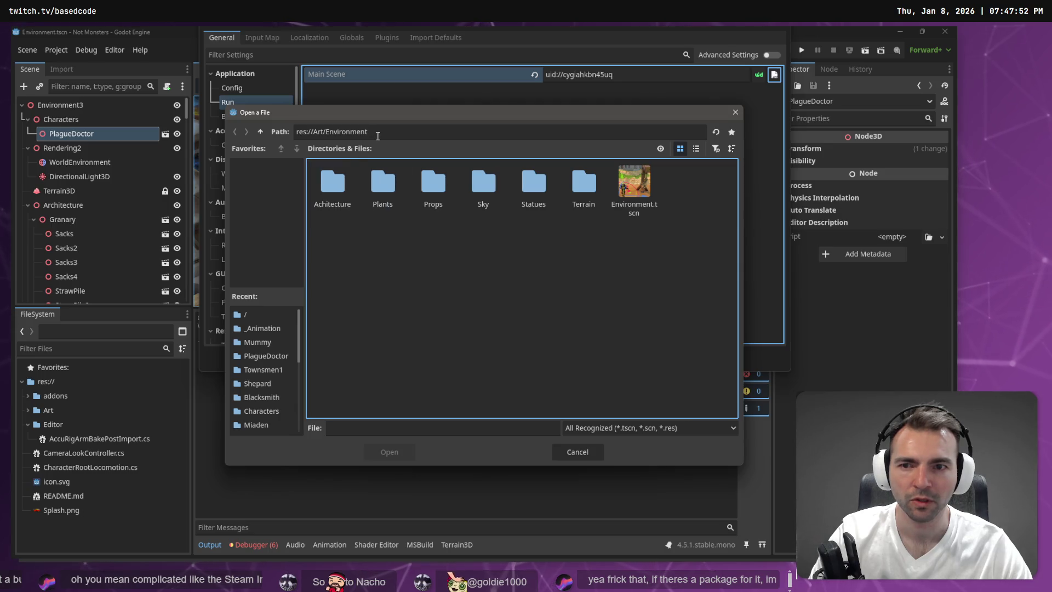
{"action": "double_click", "coordinate": [639, 167]}
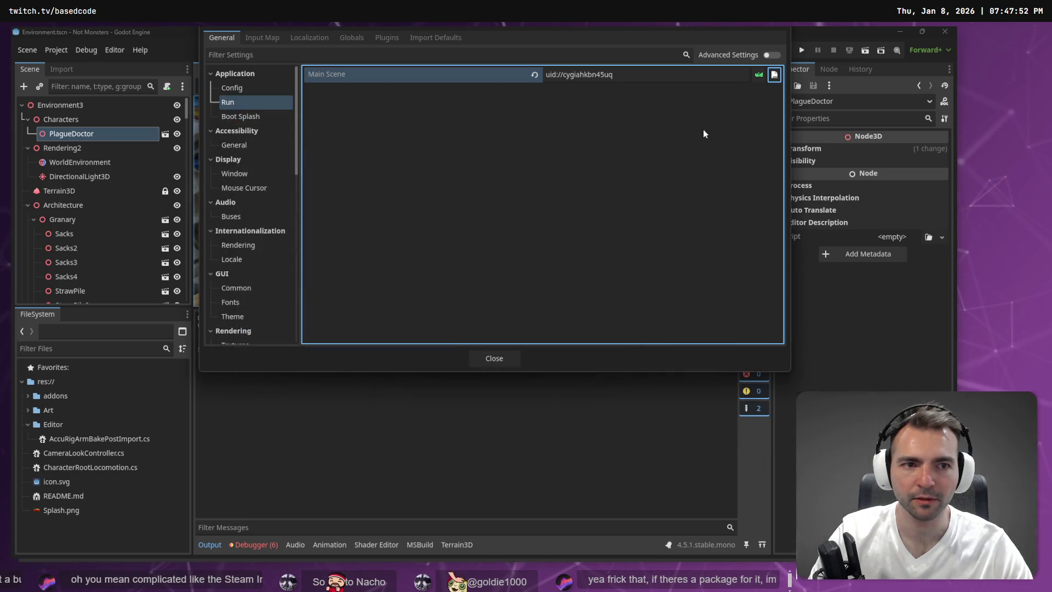
{"action": "left_click", "coordinate": [759, 76]}
{"action": "left_click", "coordinate": [494, 359]}
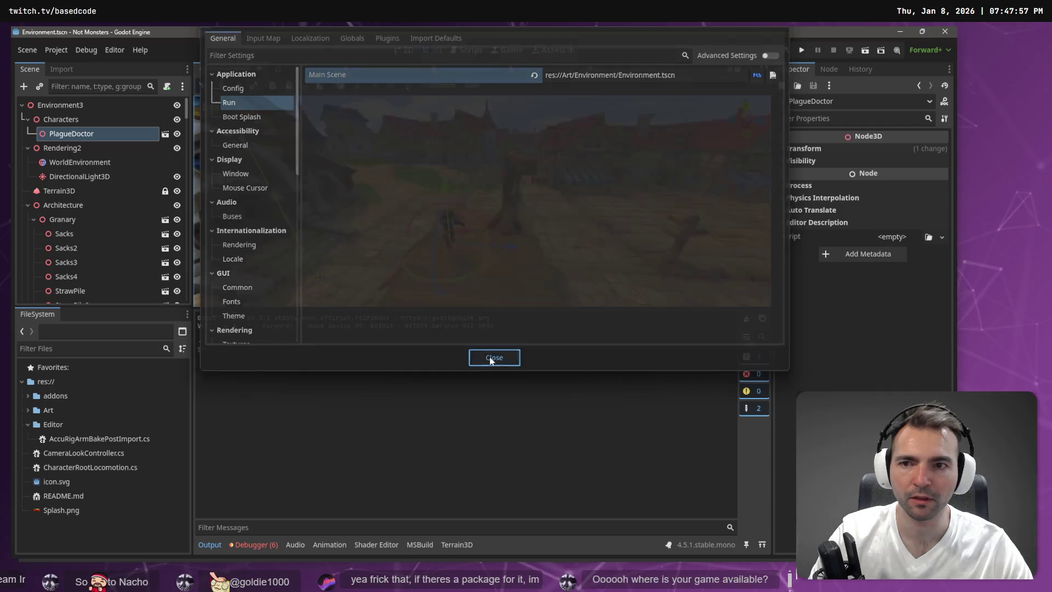
{"action": "key", "text": "F5"}
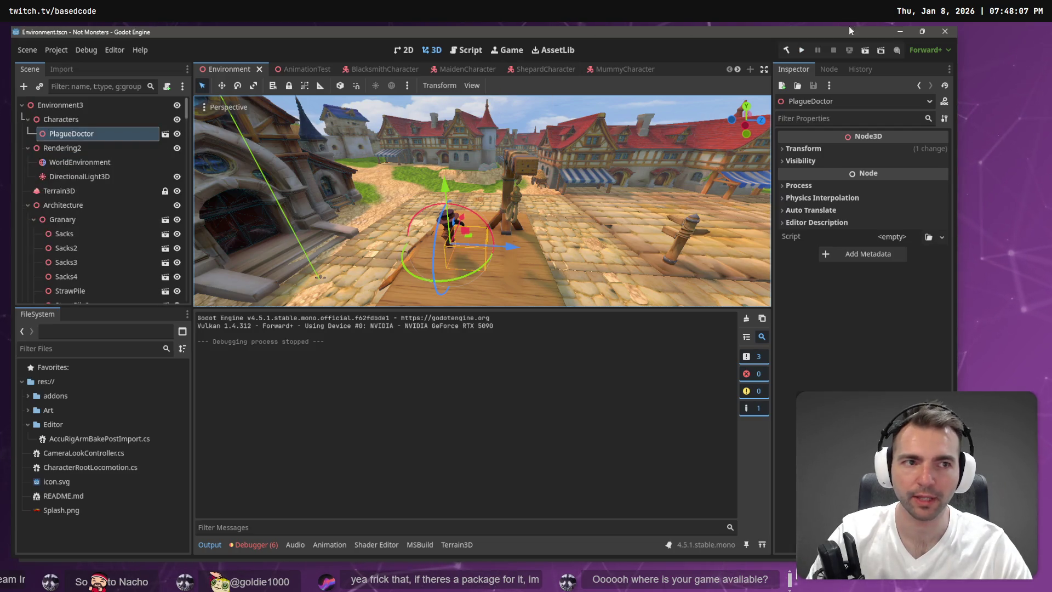
- Restart the editor, rerun the game and inspect the Terrain3D missing-camera error
{"action": "left_click", "coordinate": [943, 32]}
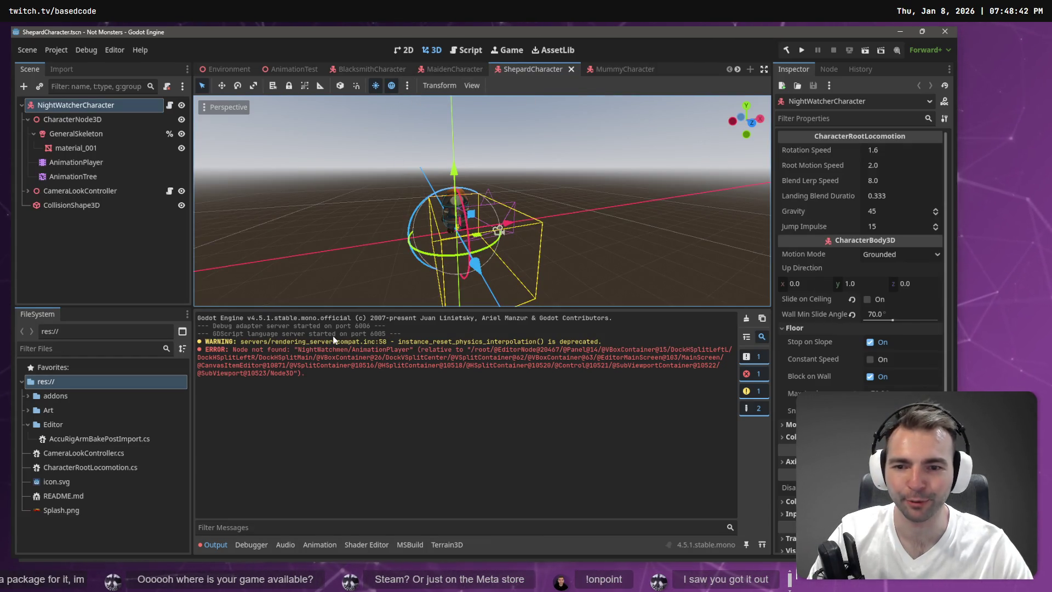
{"action": "left_click", "coordinate": [64, 219]}
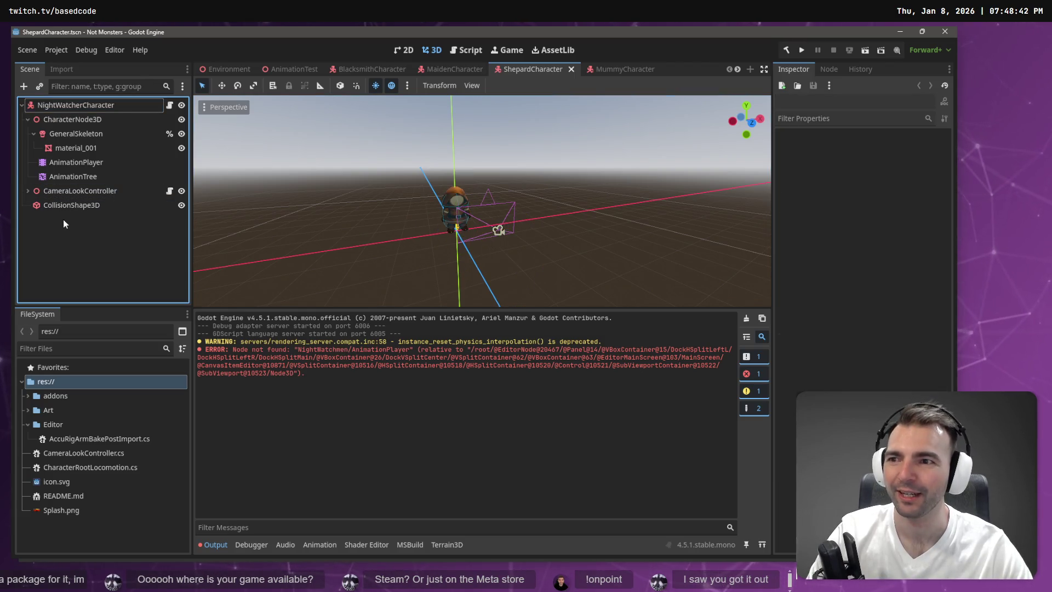
{"action": "key", "text": "F5"}
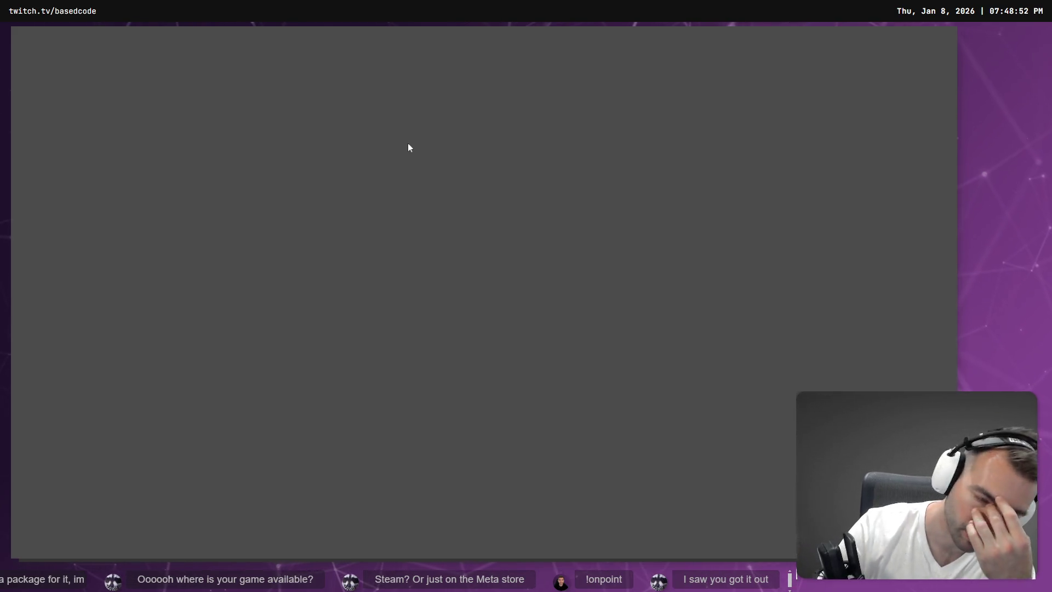
{"action": "key", "text": "F8"}
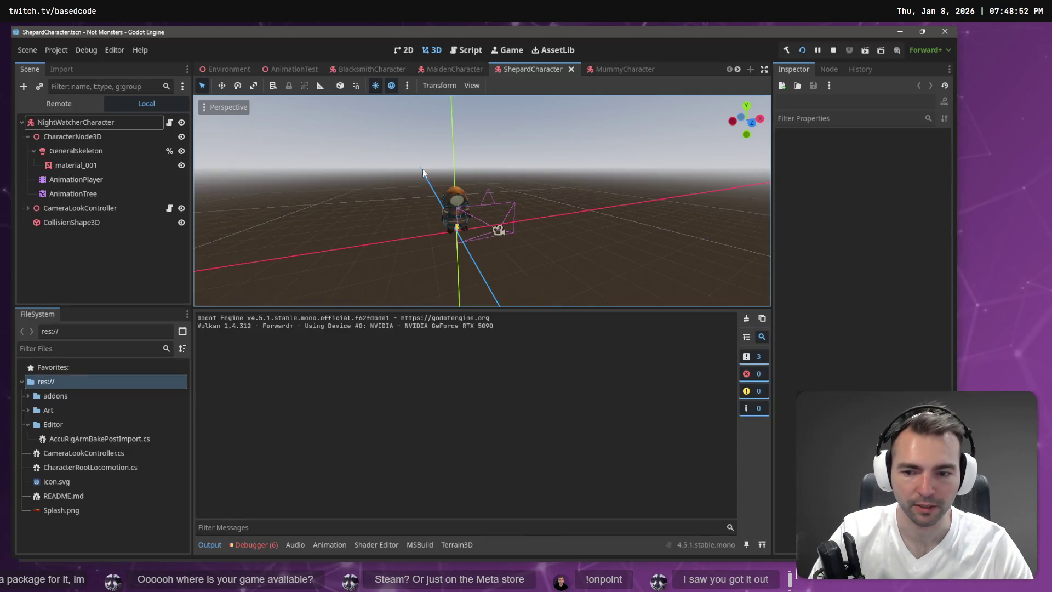
{"action": "left_click", "coordinate": [254, 544]}
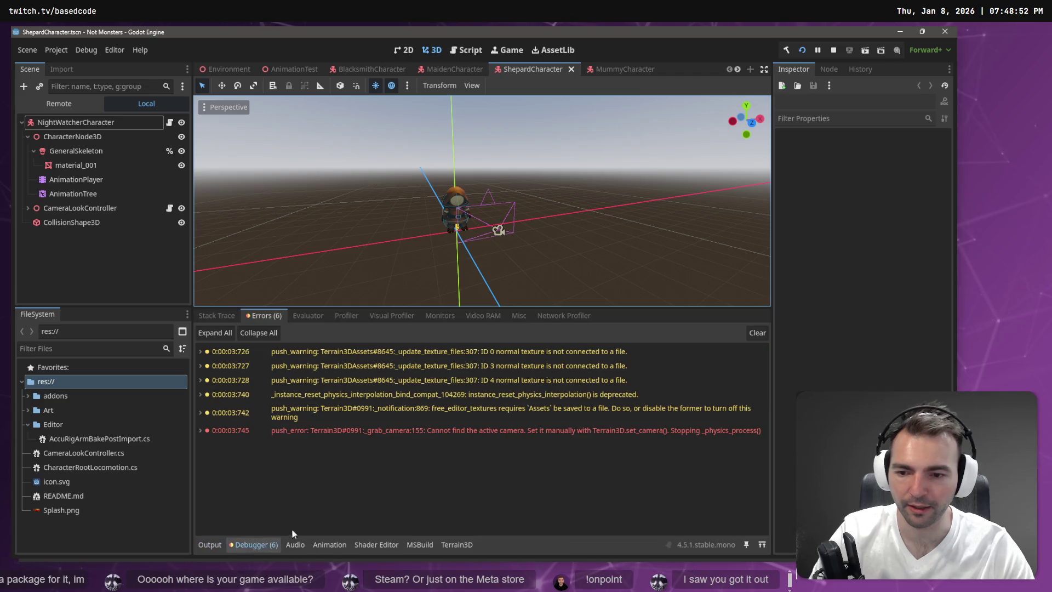
{"action": "left_click", "coordinate": [403, 433]}
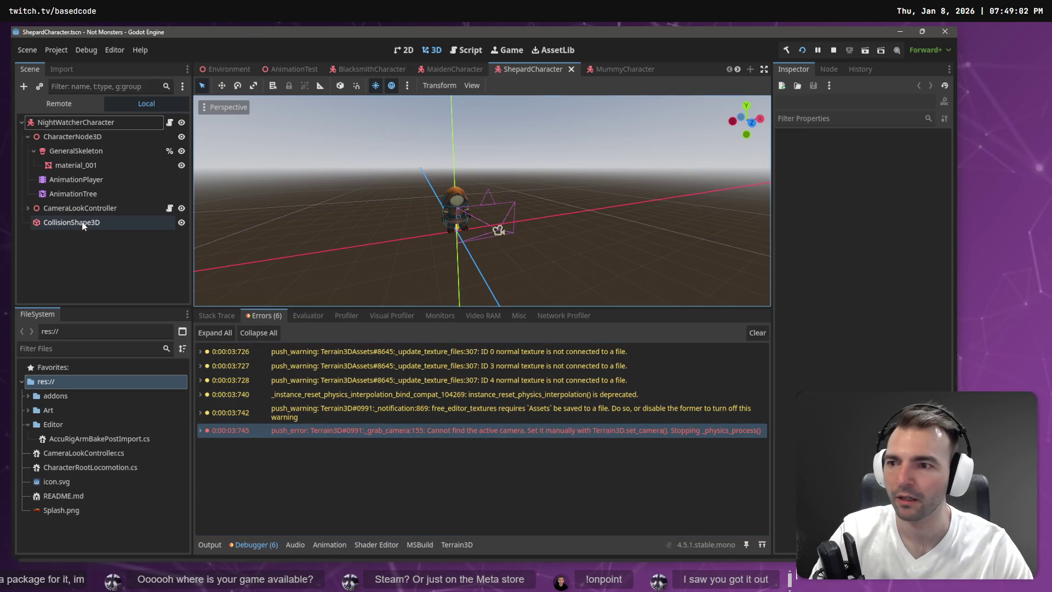
- Select PlagueDoctor in the Environment scene and open its source scene
{"action": "left_click", "coordinate": [239, 69]}
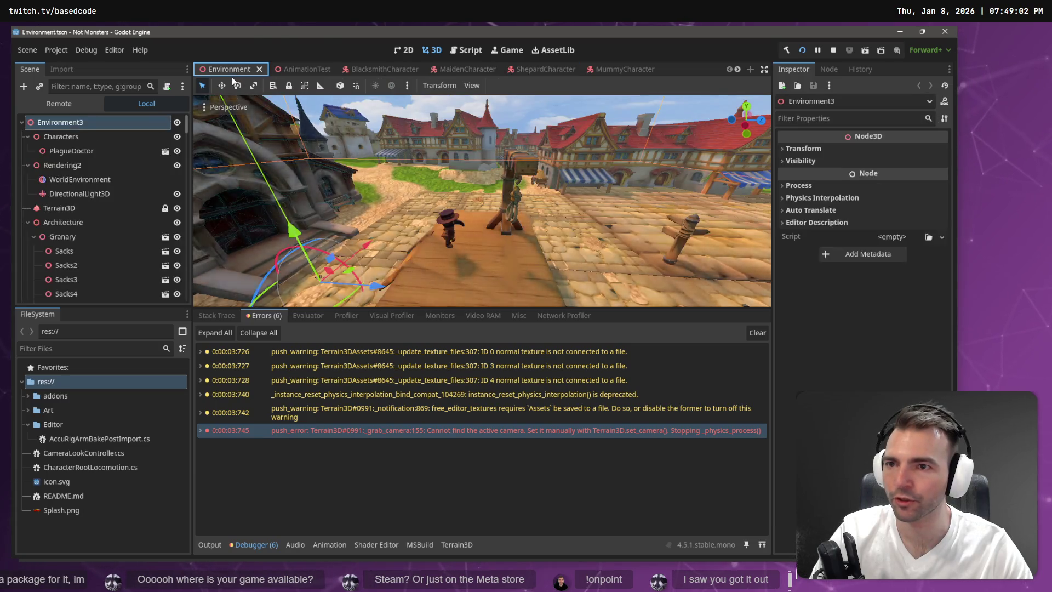
{"action": "left_click", "coordinate": [128, 151]}
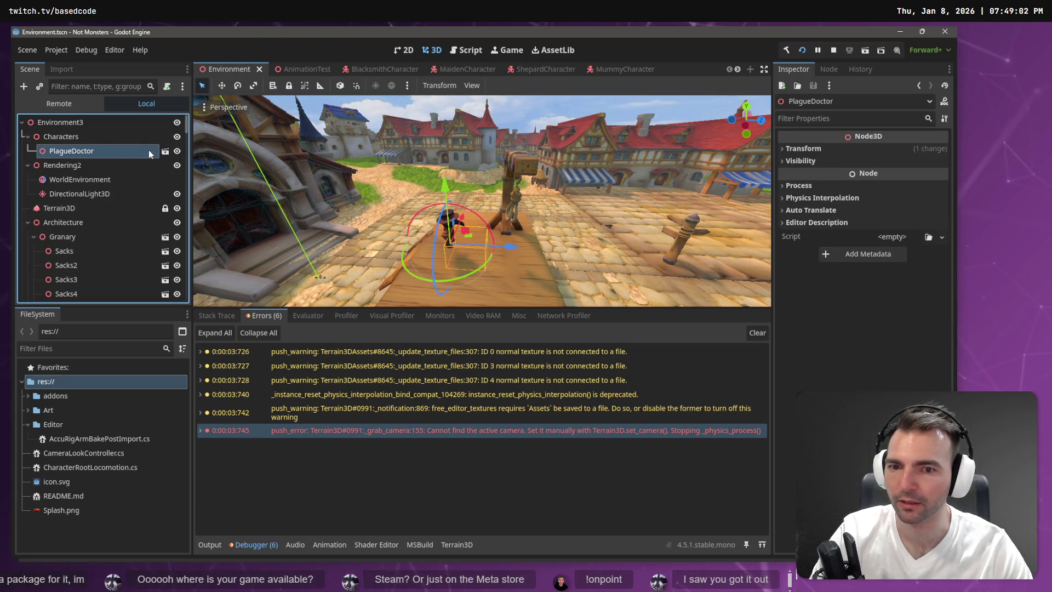
{"action": "left_click", "coordinate": [165, 151]}
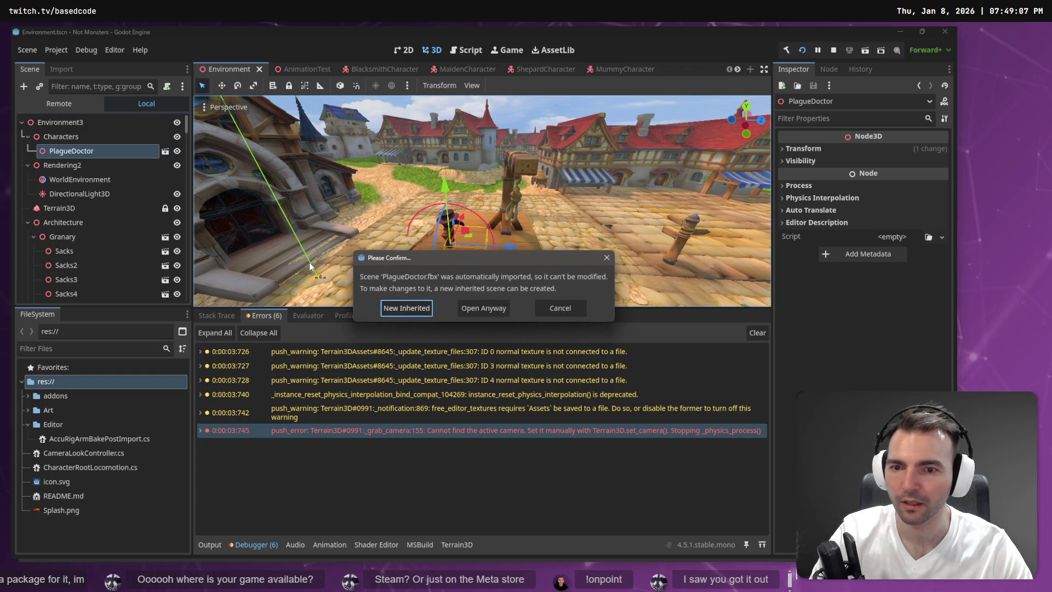
- Open the imported PlagueDoctor scene, glance at the Character scene, then close PlagueDoctor
{"action": "left_click", "coordinate": [482, 306]}
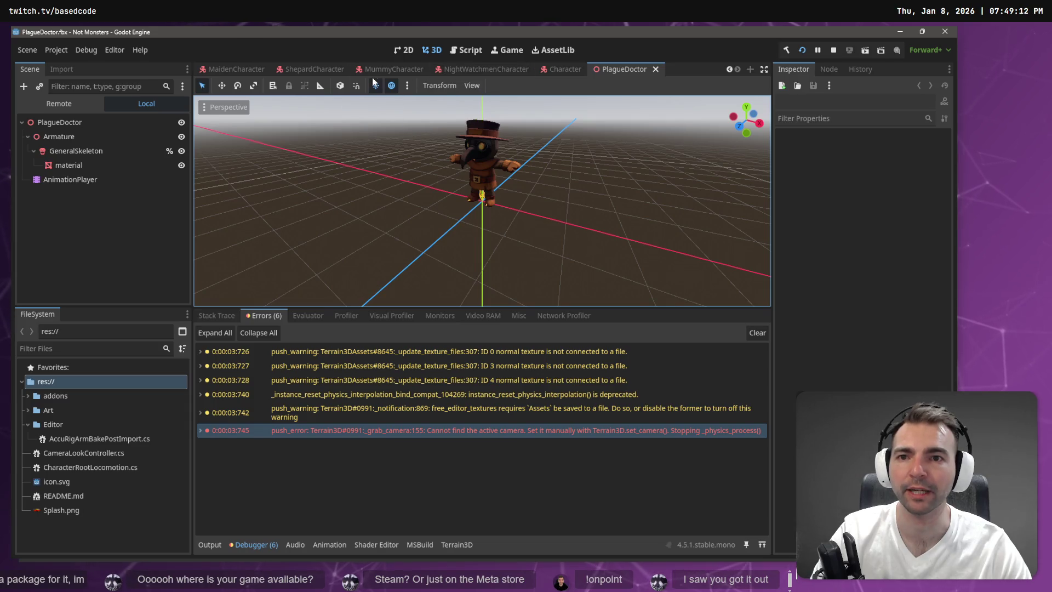
{"action": "mouse_move", "coordinate": [383, 79]}
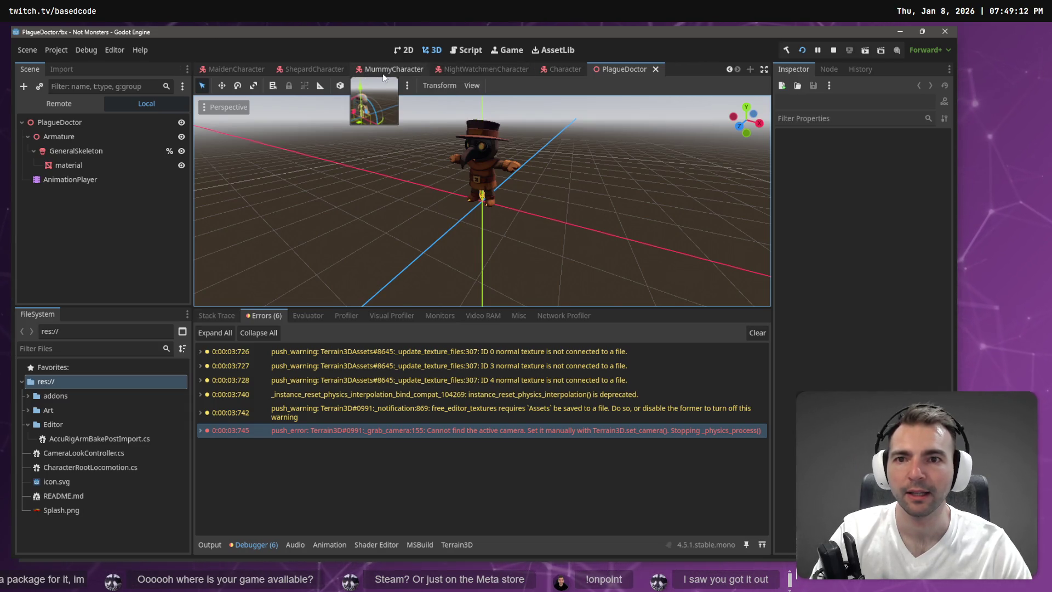
{"action": "left_click", "coordinate": [567, 73]}
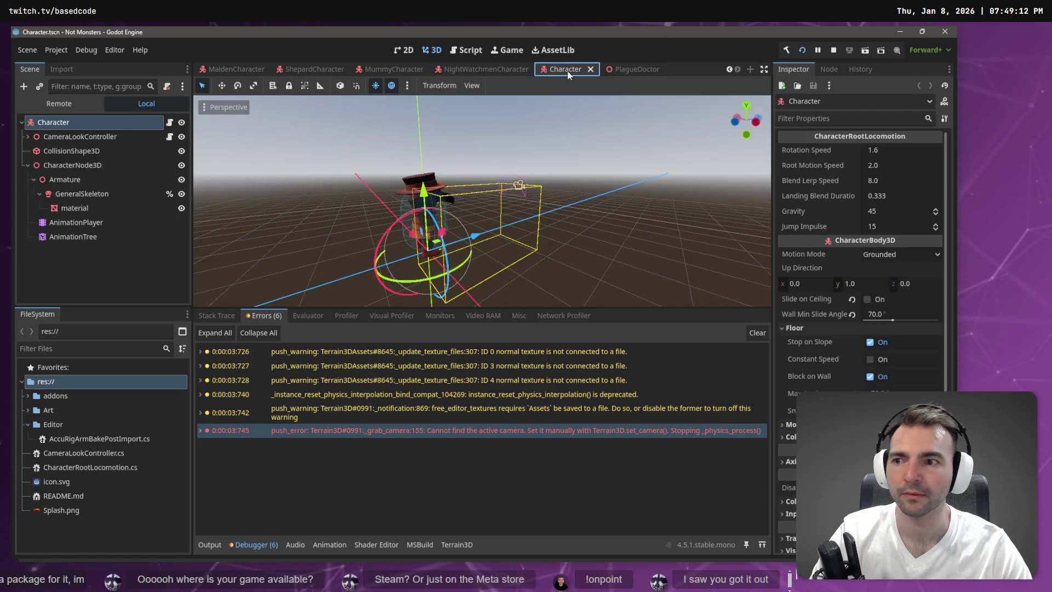
{"action": "left_click", "coordinate": [647, 69]}
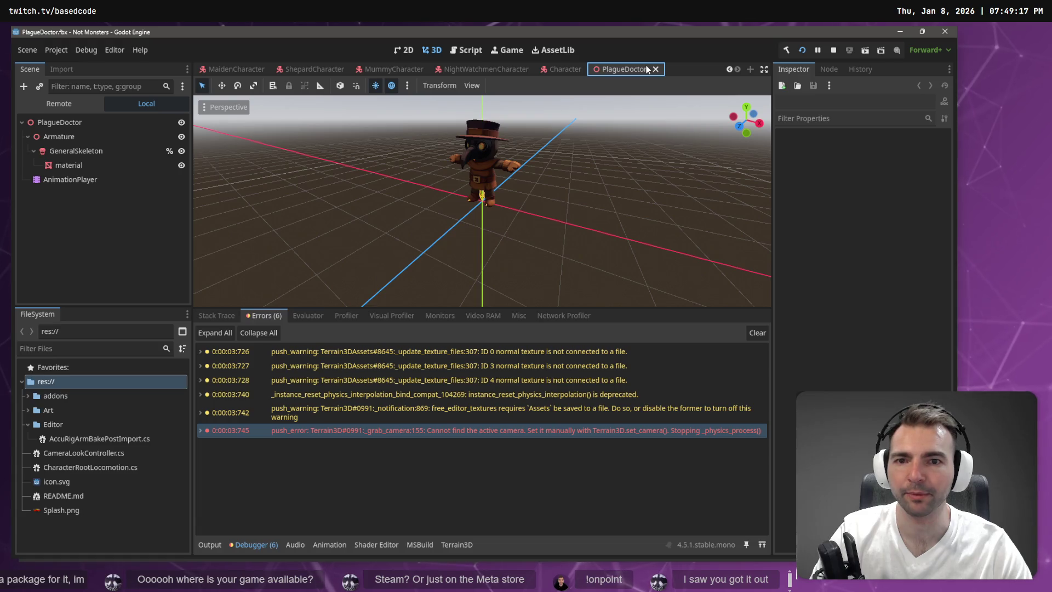
{"action": "left_click", "coordinate": [656, 69]}
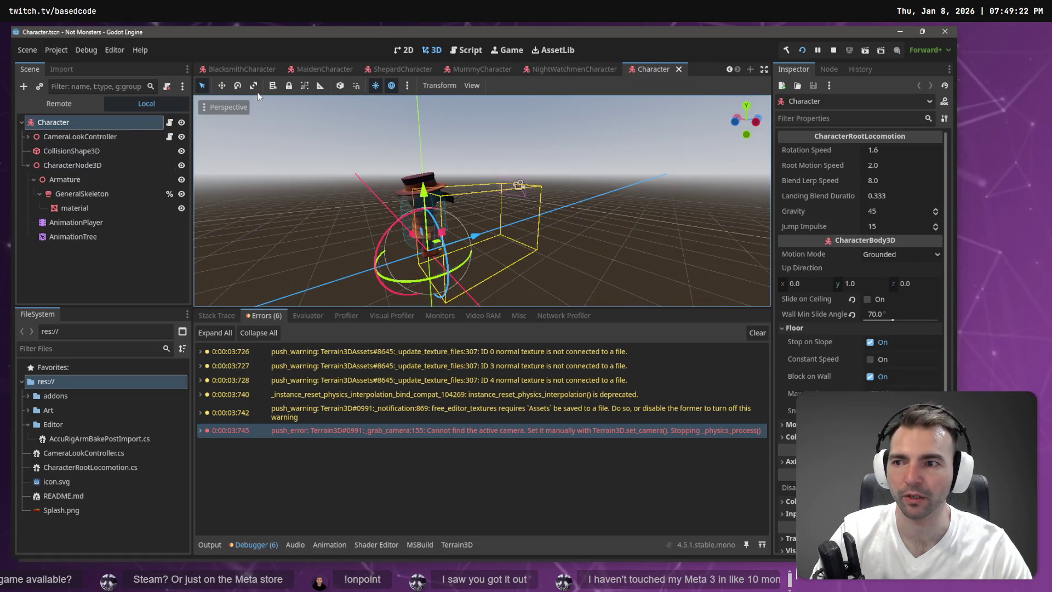
- Back in the Environment scene, select the PlagueDoctor node under Characters and delete it
{"action": "scroll", "coordinate": [224, 68], "scroll_direction": "up", "scroll_amount": 2}
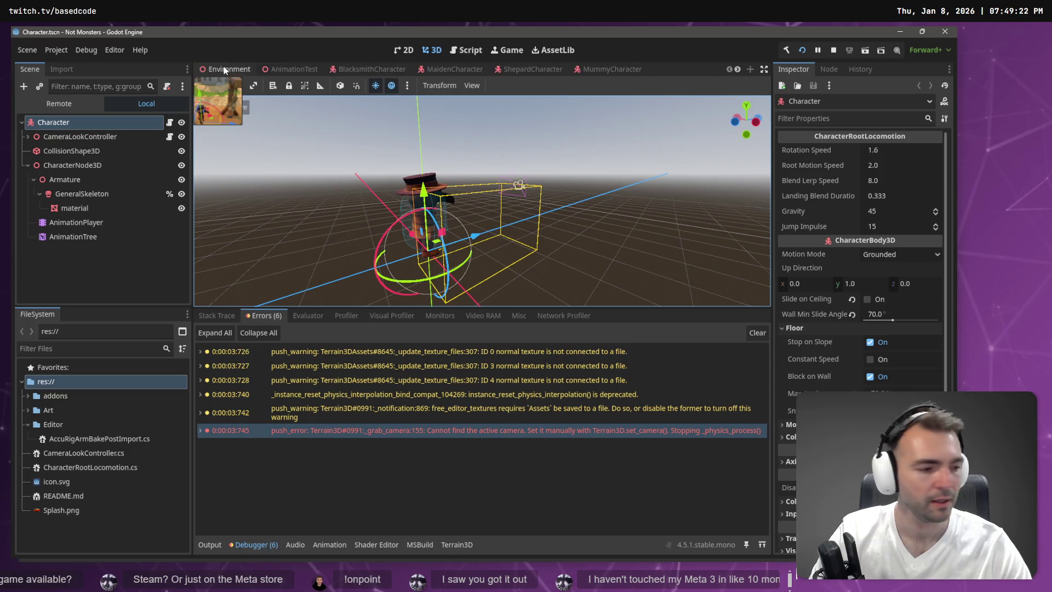
{"action": "left_click", "coordinate": [216, 69]}
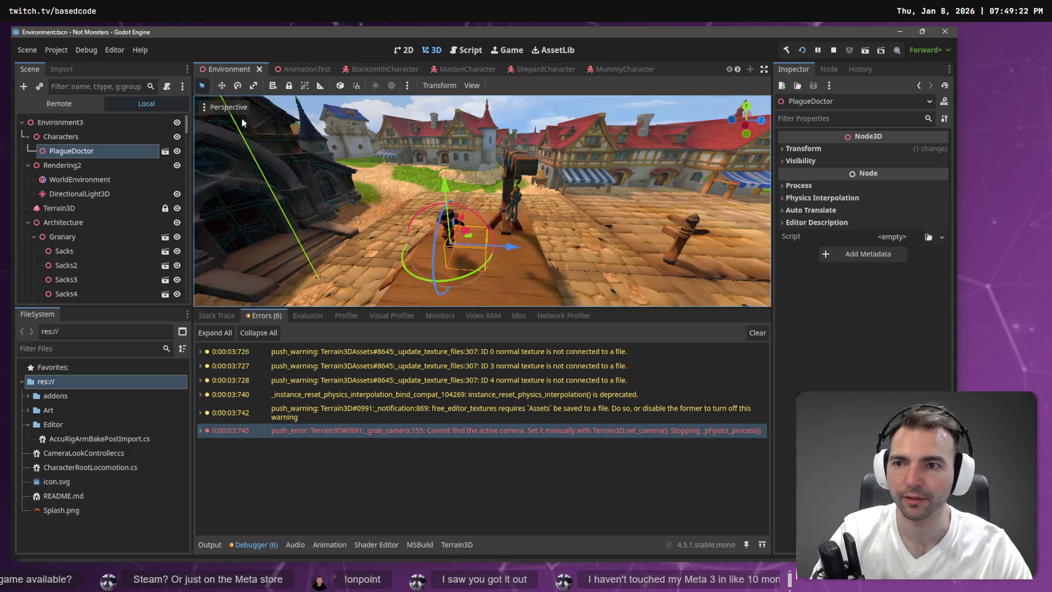
{"action": "left_click", "coordinate": [91, 152]}
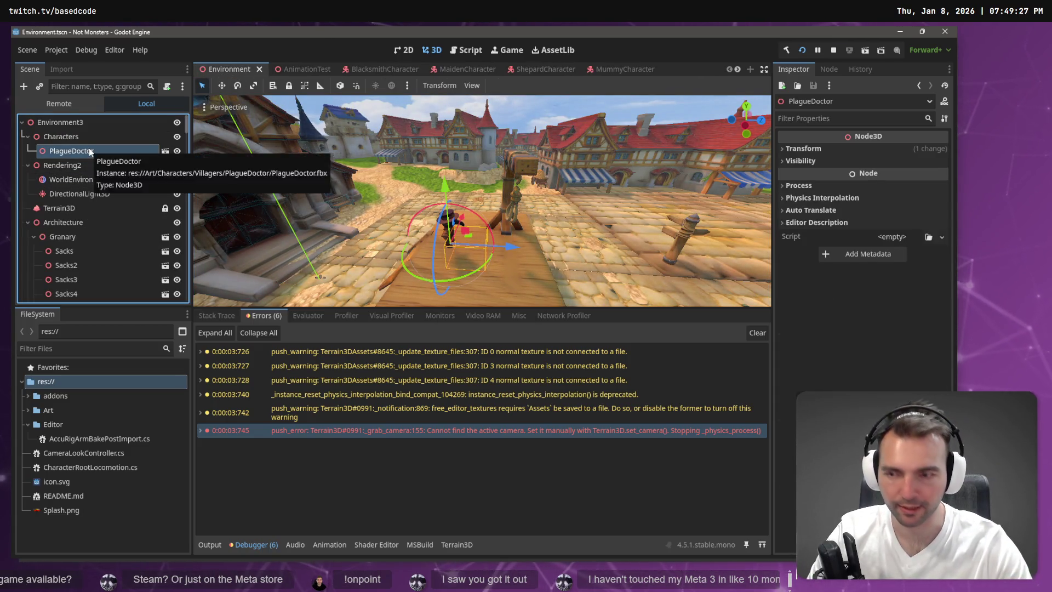
{"action": "key", "text": "Delete"}
- Confirm the deletion, drag Character.tscn from the Art folder onto Characters, and save Environment
{"action": "left_click", "coordinate": [452, 308]}
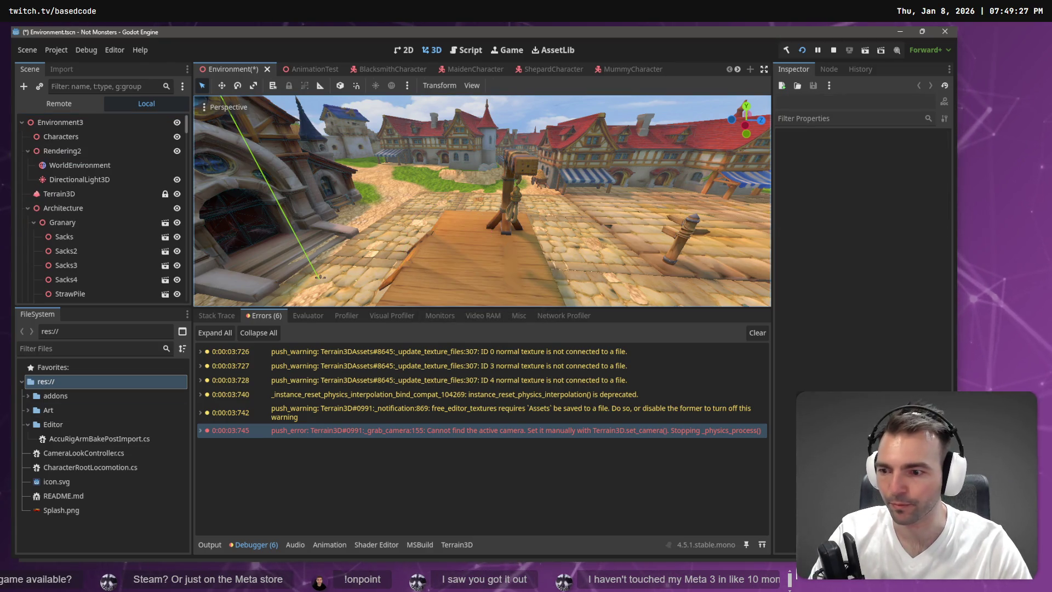
{"action": "left_click", "coordinate": [28, 412]}
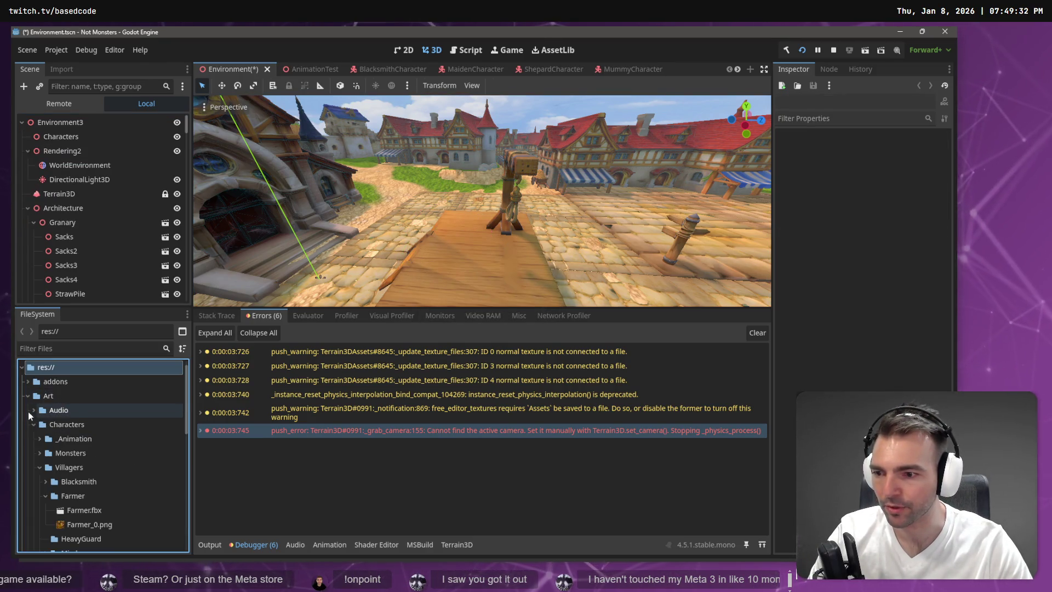
{"action": "scroll", "coordinate": [49, 428], "scroll_direction": "down", "scroll_amount": 3}
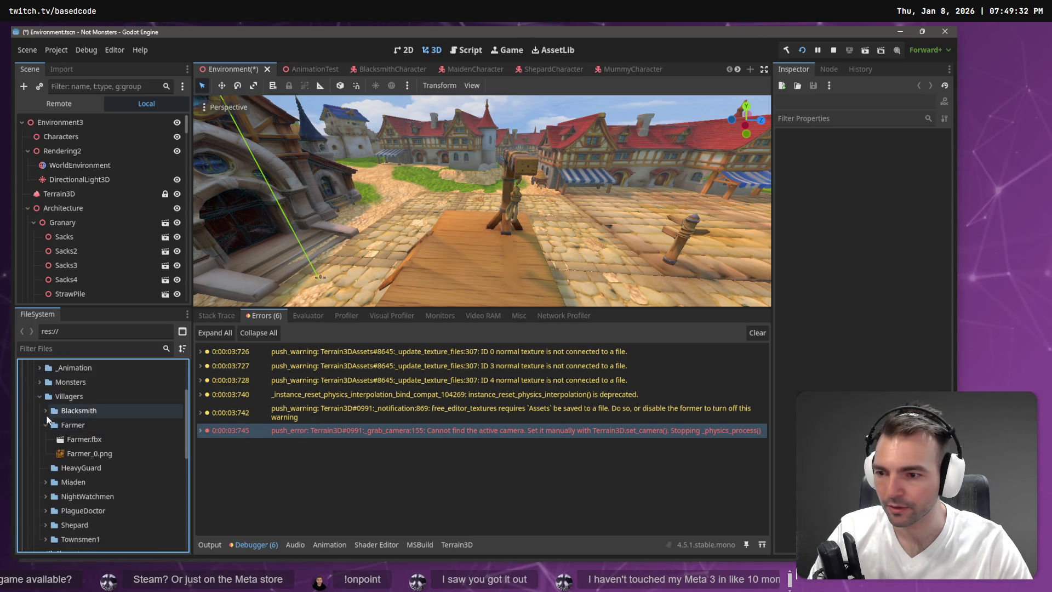
{"action": "left_click", "coordinate": [46, 424]}
{"action": "left_click", "coordinate": [39, 395]}
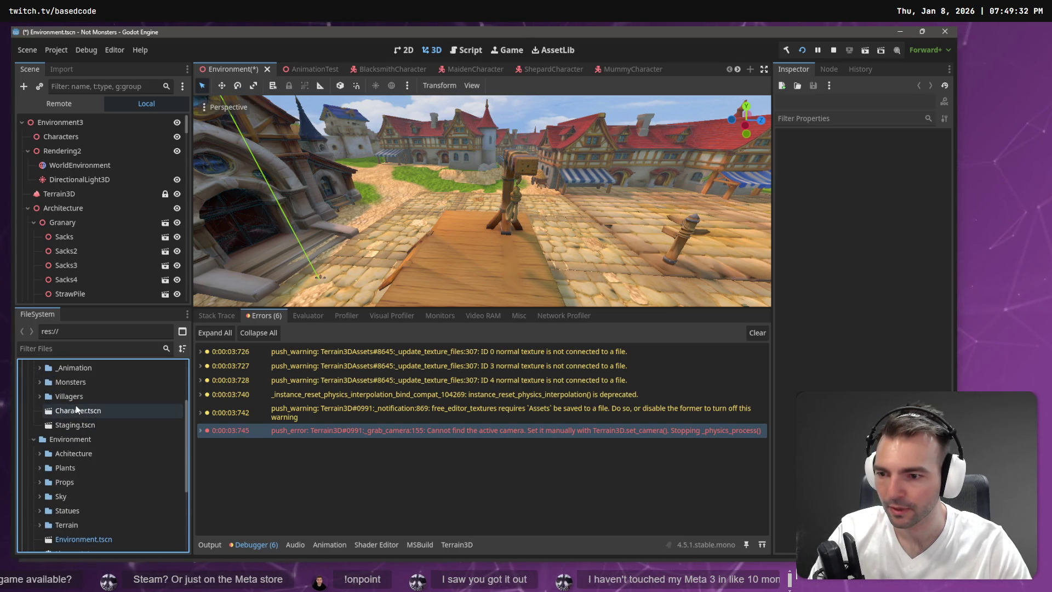
{"action": "left_click_drag", "start_coordinate": [81, 415], "coordinate": [75, 138]}
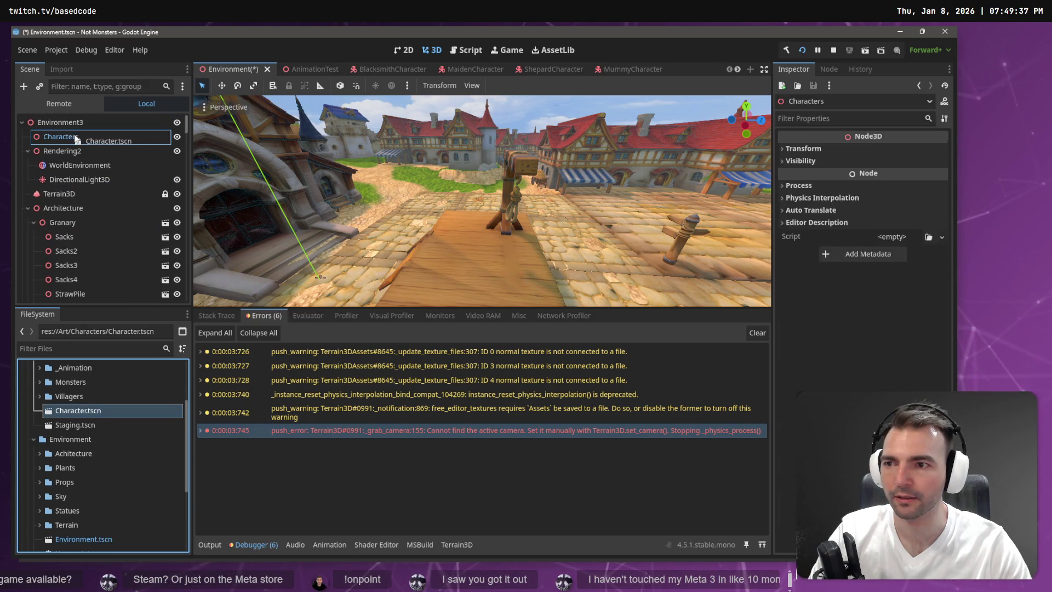
{"action": "key", "text": "ctrl+s"}
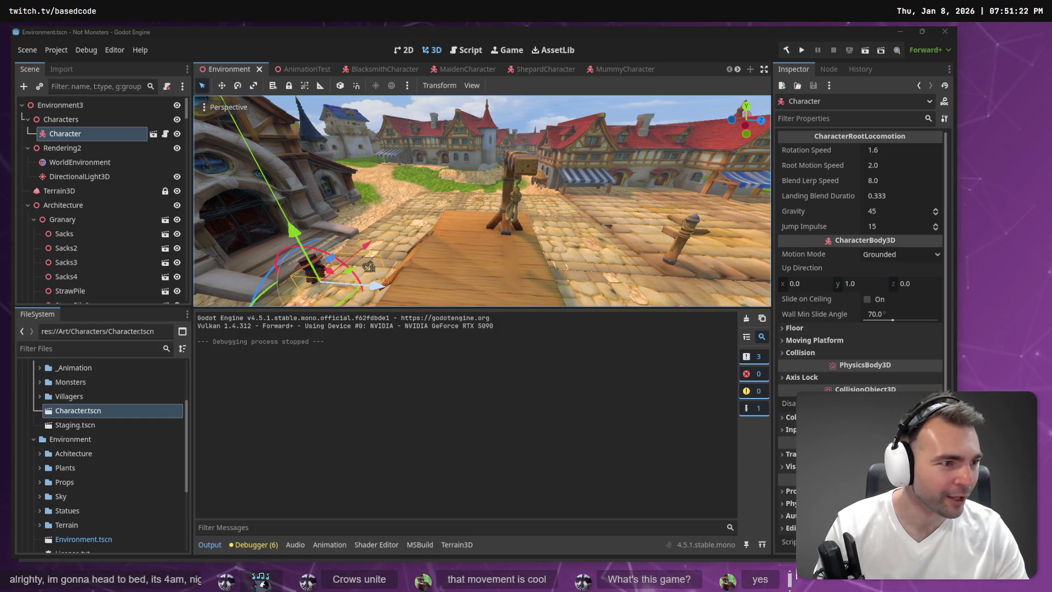
{"action": "scroll", "coordinate": [310, 348], "scroll_direction": "up", "scroll_amount": 3}
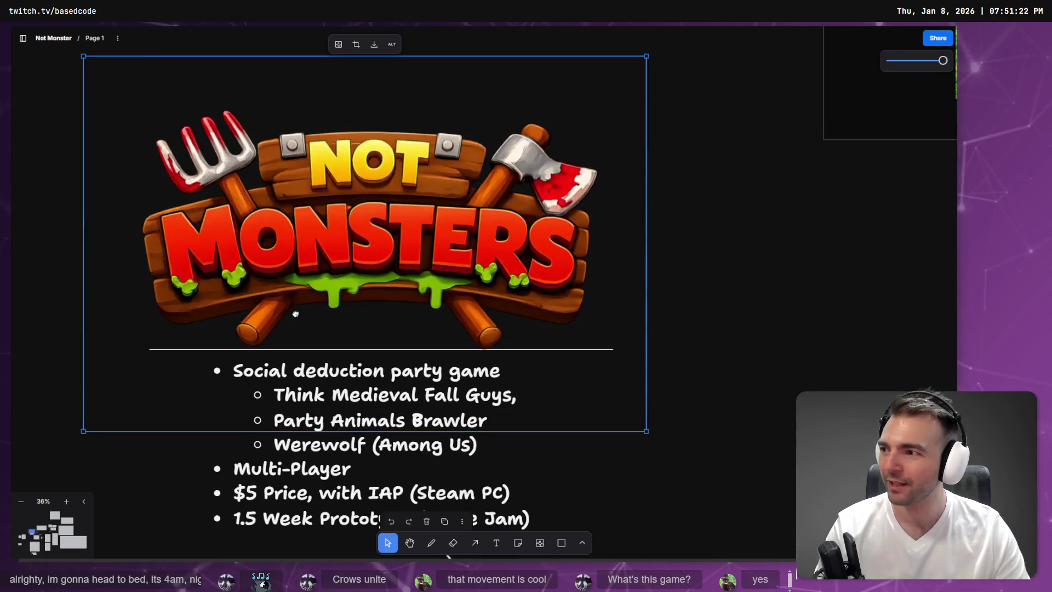
{"action": "scroll", "coordinate": [310, 352], "scroll_direction": "down", "scroll_amount": 2}
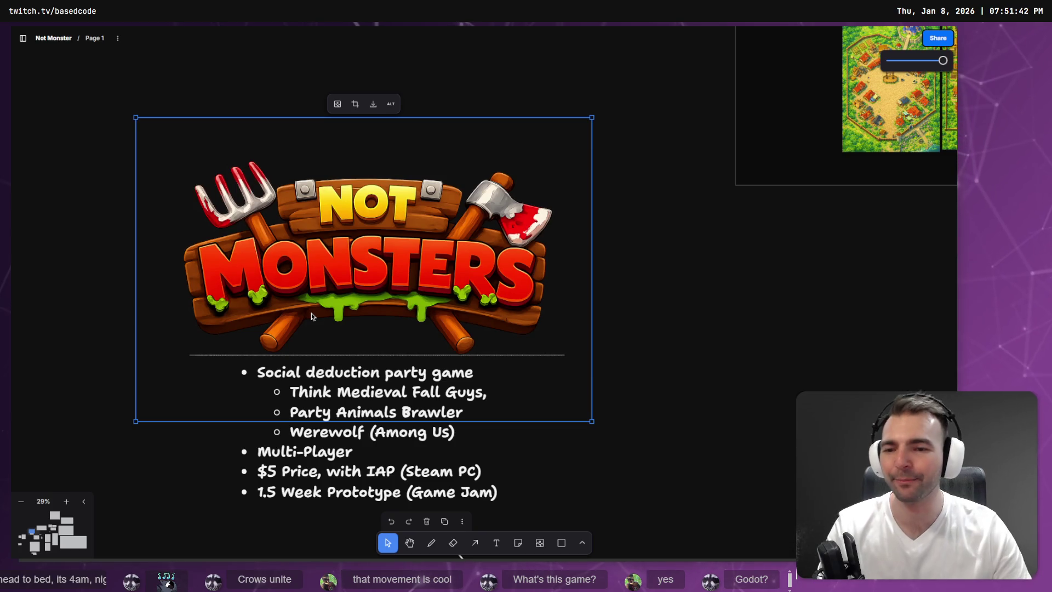
{"action": "left_click", "coordinate": [397, 471]}
{"action": "scroll", "coordinate": [751, 411], "scroll_direction": "down", "scroll_amount": 5}
{"action": "scroll", "coordinate": [751, 410], "scroll_direction": "right", "scroll_amount": 4}
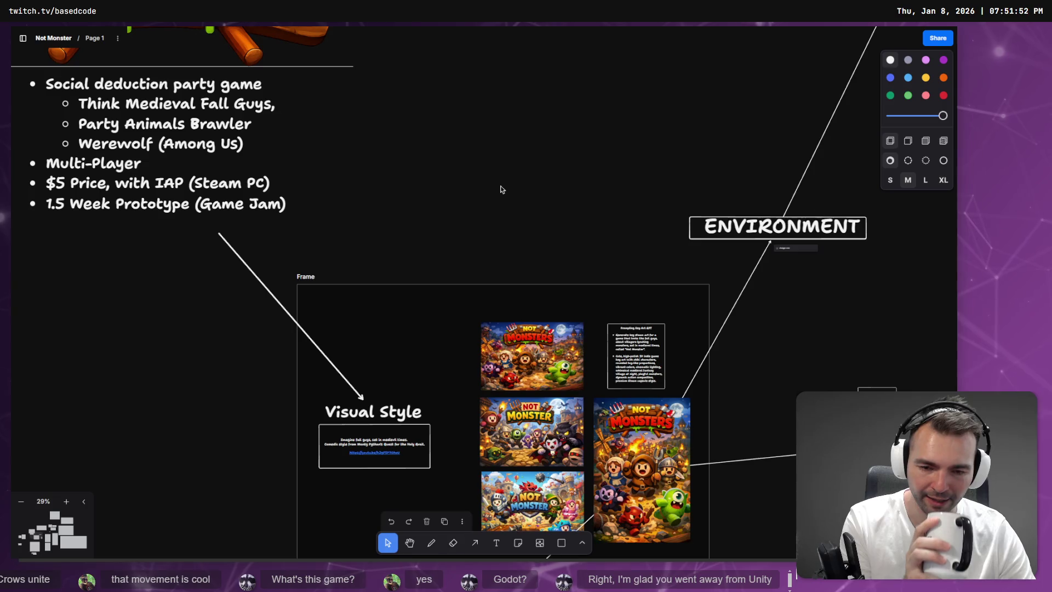
{"action": "scroll", "coordinate": [503, 210], "scroll_direction": "down", "scroll_amount": 2}
{"action": "scroll", "coordinate": [503, 210], "scroll_direction": "right", "scroll_amount": 1}
{"action": "scroll", "coordinate": [503, 210], "scroll_direction": "down", "scroll_amount": 3}
{"action": "scroll", "coordinate": [503, 209], "scroll_direction": "right", "scroll_amount": 1}
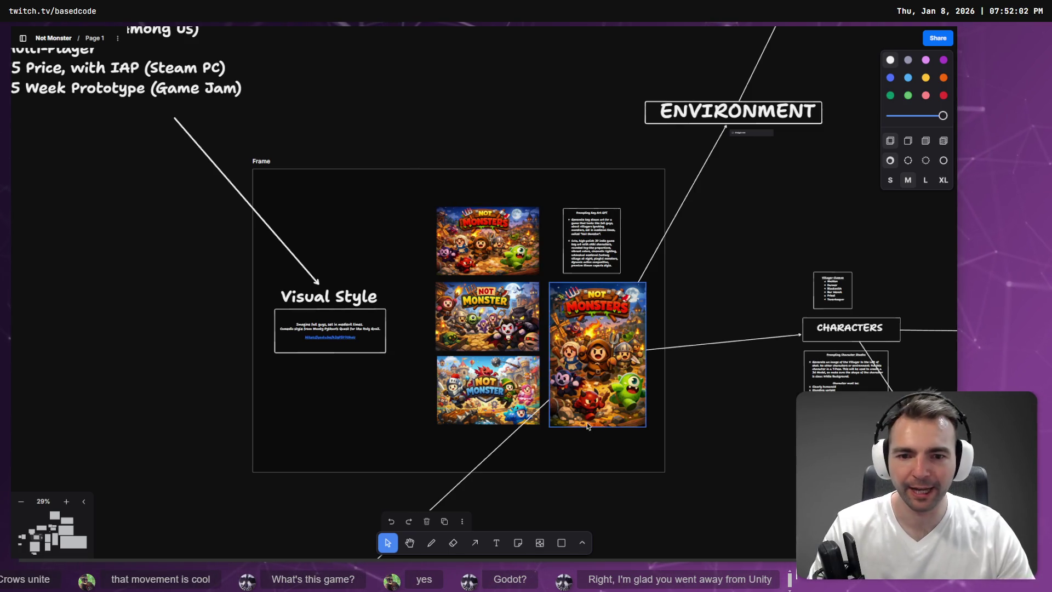
{"action": "scroll", "coordinate": [509, 296], "scroll_direction": "up", "scroll_amount": 3}
- Open Character.tscn, start Scene > Save Scene As, and browse into Art/Characters/Monsters
{"action": "key", "text": "alt+Tab"}
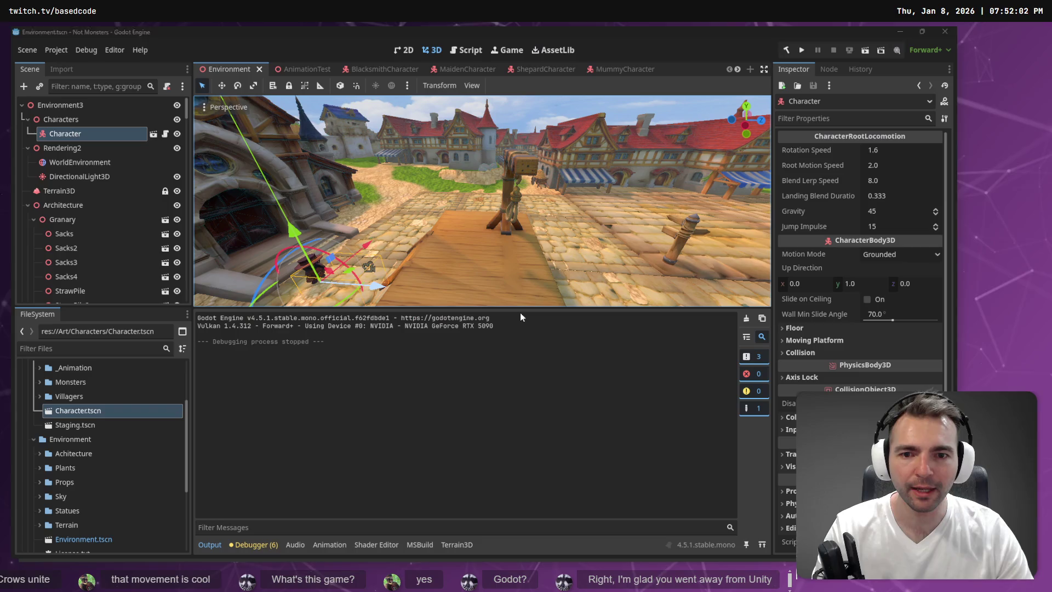
{"action": "mouse_move", "coordinate": [352, 272]}
{"action": "left_mouse_down"}
{"action": "mouse_move", "coordinate": [274, 270]}
{"action": "mouse_move", "coordinate": [182, 179]}
{"action": "left_mouse_up"}
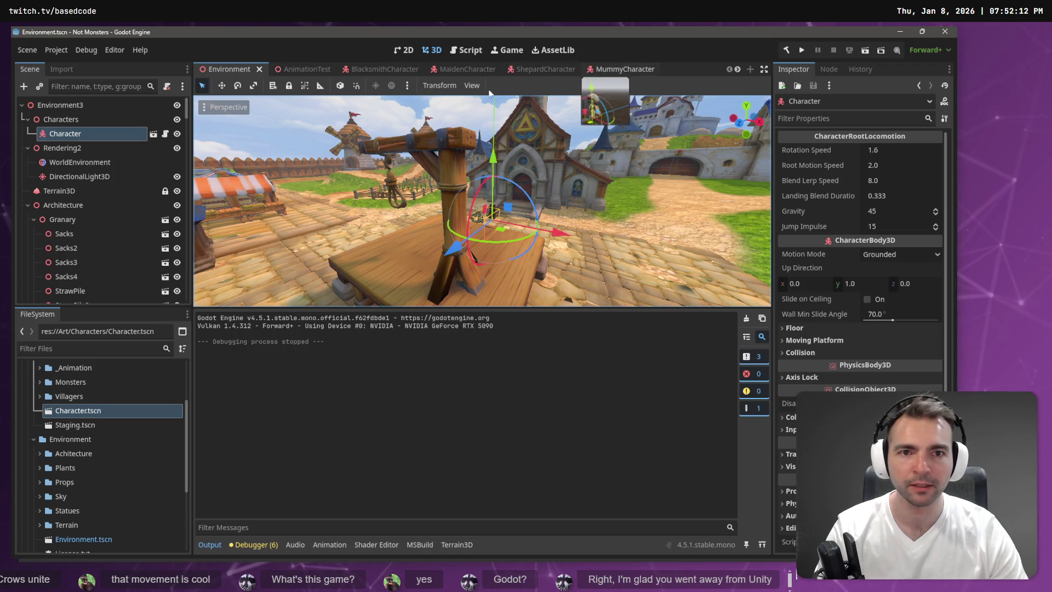
{"action": "double_click", "coordinate": [106, 405]}
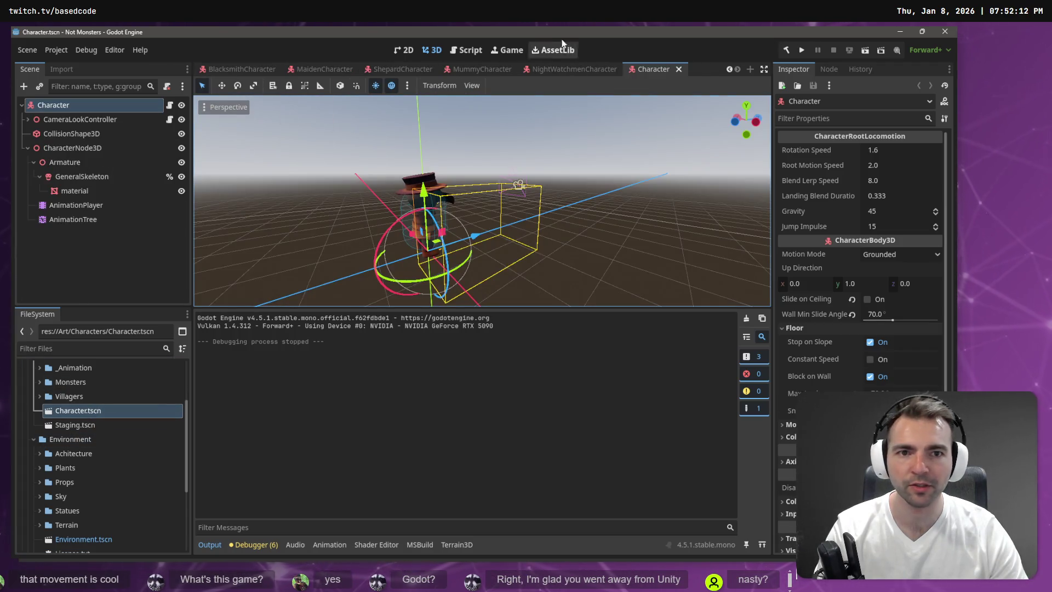
{"action": "left_click", "coordinate": [26, 49]}
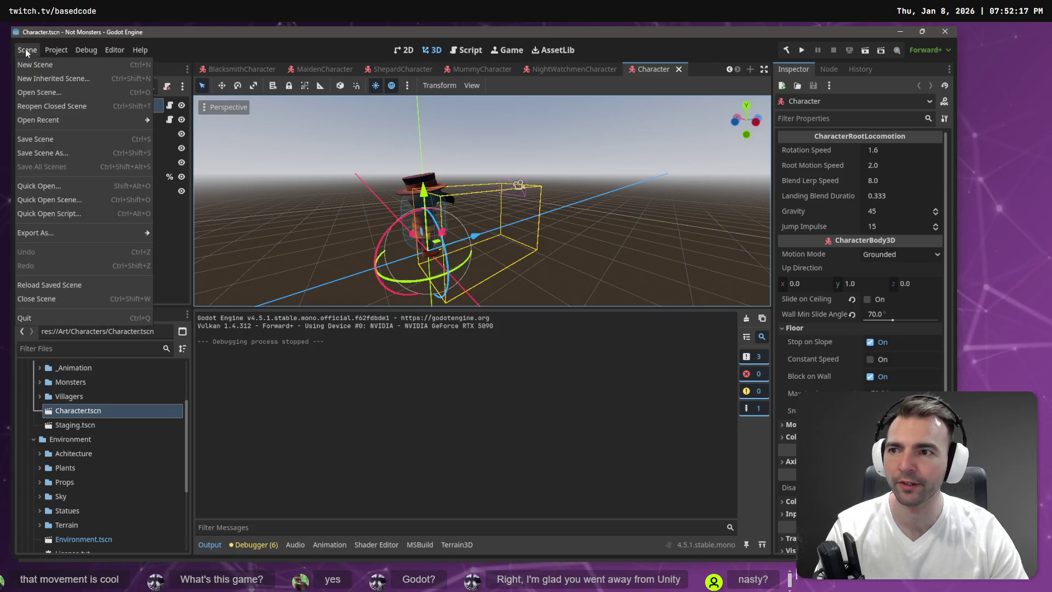
{"action": "left_click", "coordinate": [74, 153]}
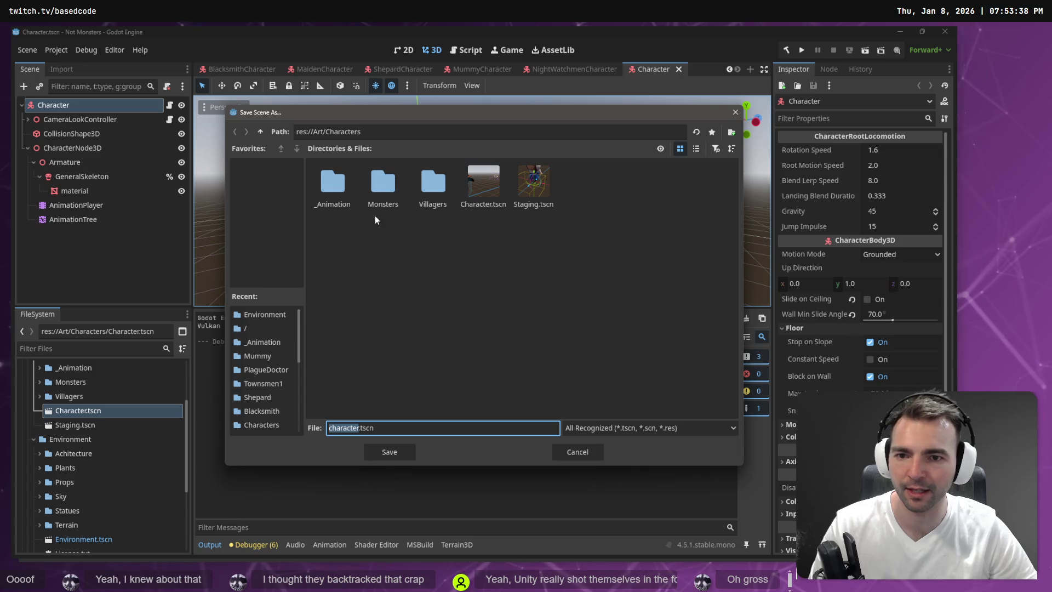
{"action": "double_click", "coordinate": [380, 181]}
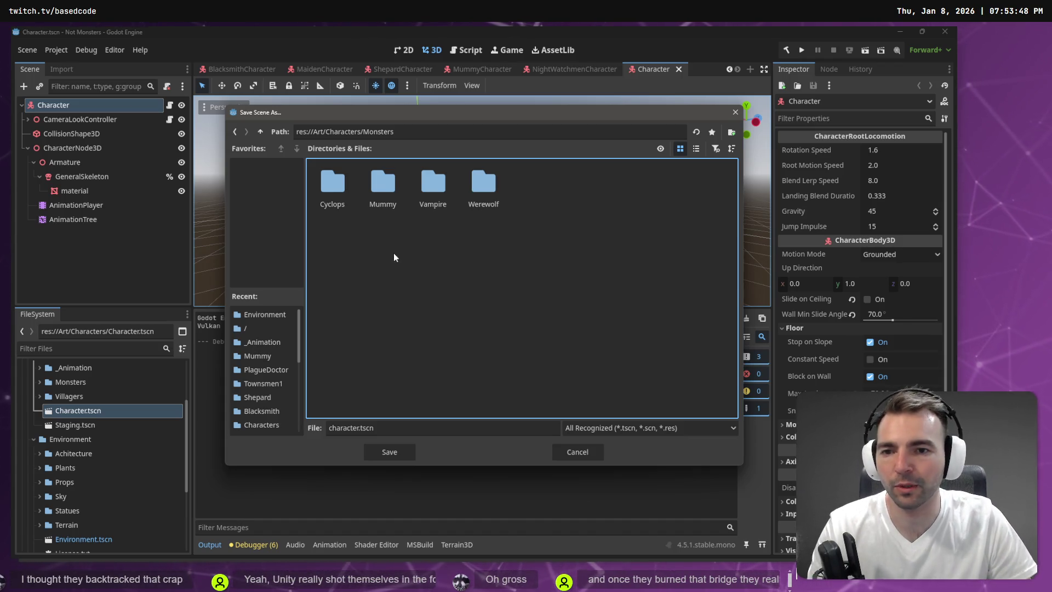
- In the save dialog, go up to Characters and open Villagers > PlagueDoctor
{"action": "mouse_move", "coordinate": [408, 121]}
{"action": "left_mouse_down"}
{"action": "mouse_move", "coordinate": [434, 322]}
{"action": "mouse_move", "coordinate": [404, 137]}
{"action": "left_mouse_up"}
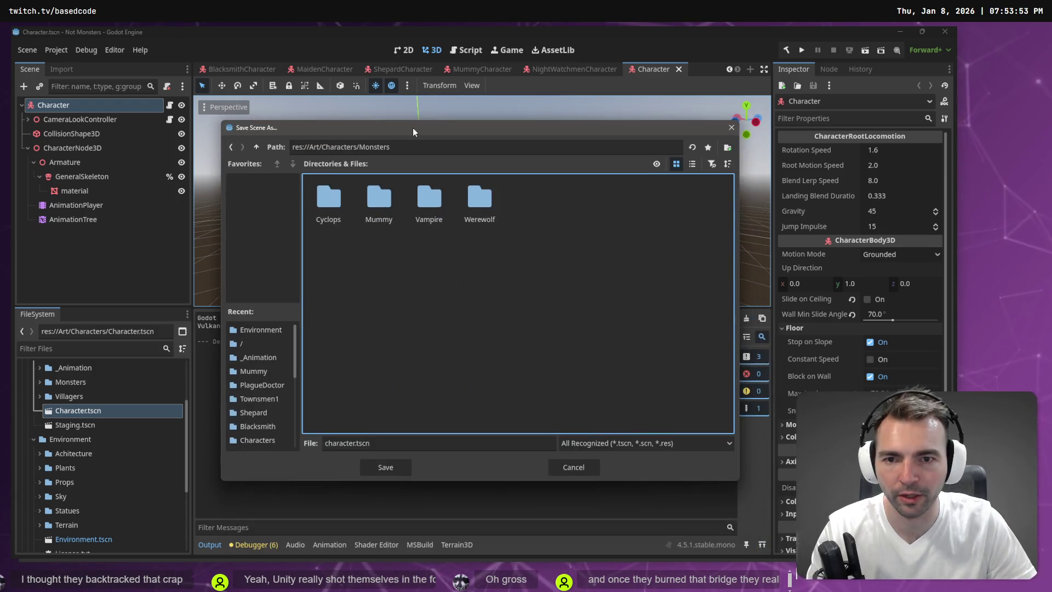
{"action": "key", "text": "BackSpace"}
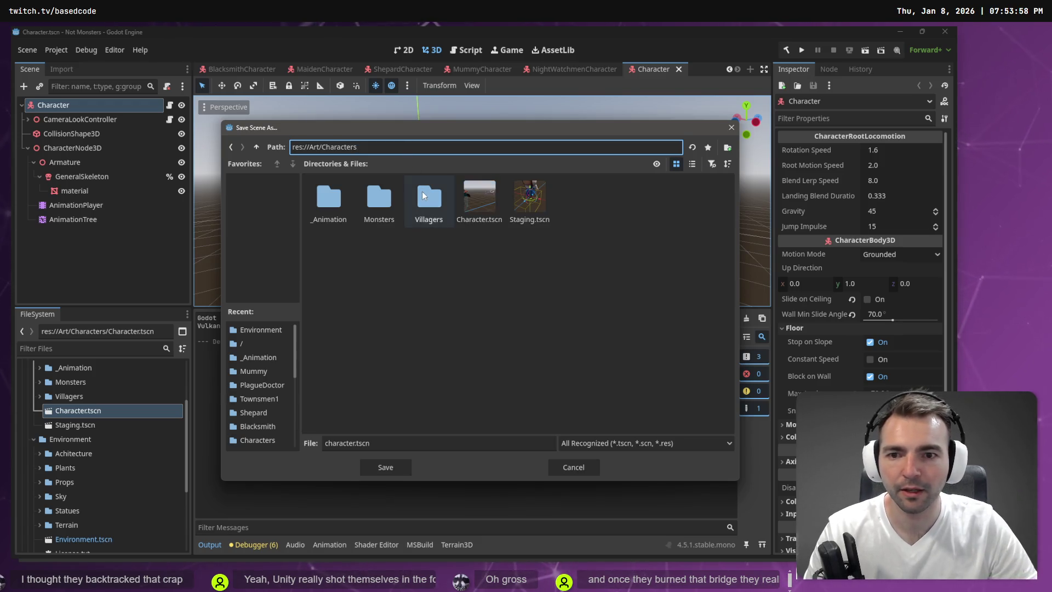
{"action": "double_click", "coordinate": [423, 195]}
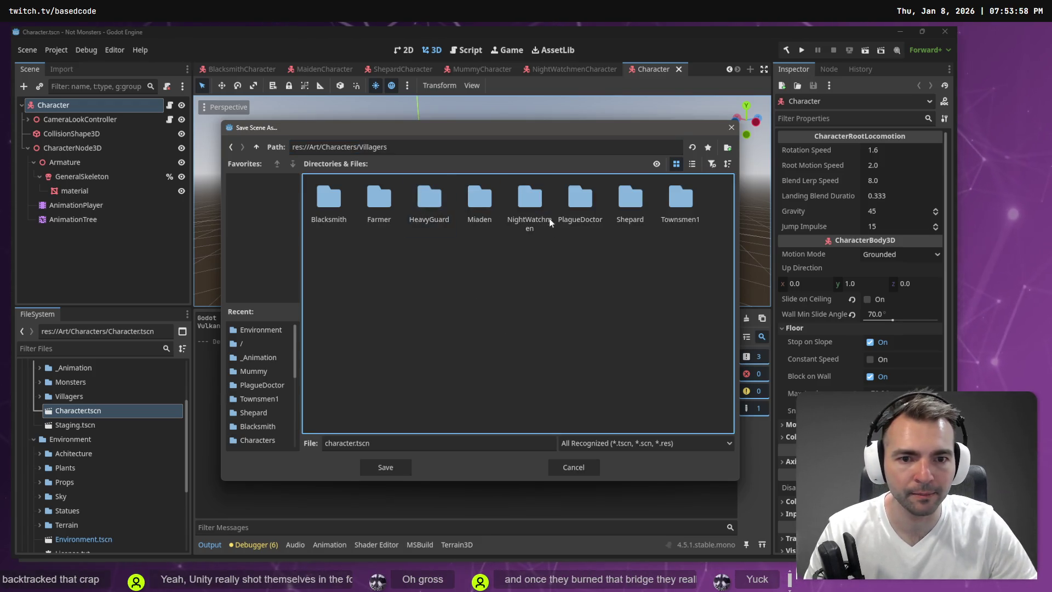
{"action": "double_click", "coordinate": [580, 200]}
- Name the file PlagueDoctorCharacter.tscn and save it there
{"action": "mouse_move", "coordinate": [520, 135]}
{"action": "left_mouse_down"}
{"action": "mouse_move", "coordinate": [458, 473]}
{"action": "mouse_move", "coordinate": [472, 128]}
{"action": "left_mouse_up"}
{"action": "left_click", "coordinate": [367, 432]}
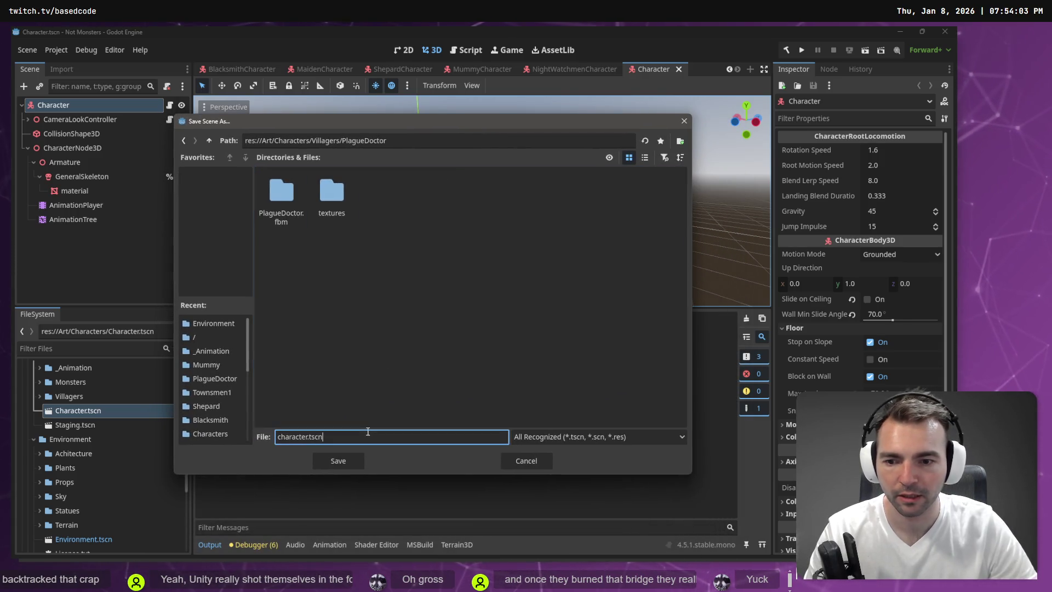
{"action": "key", "text": "ctrl+a"}
{"action": "type", "text": "Plage"}
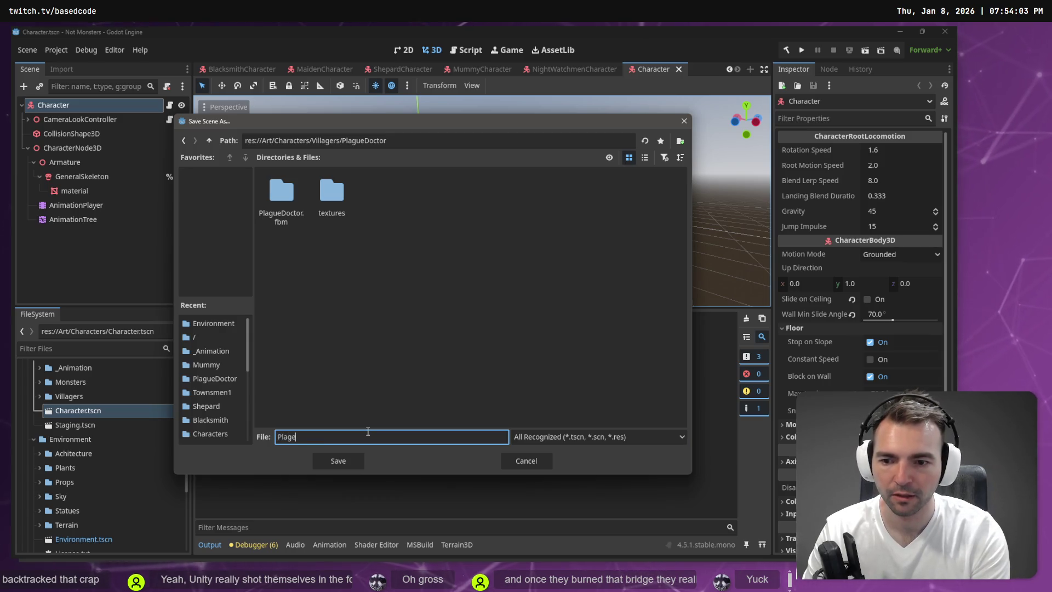
{"action": "key", "text": "BackSpace"}
{"action": "key", "text": "BackSpace"}
{"action": "key", "text": "BackSpace"}
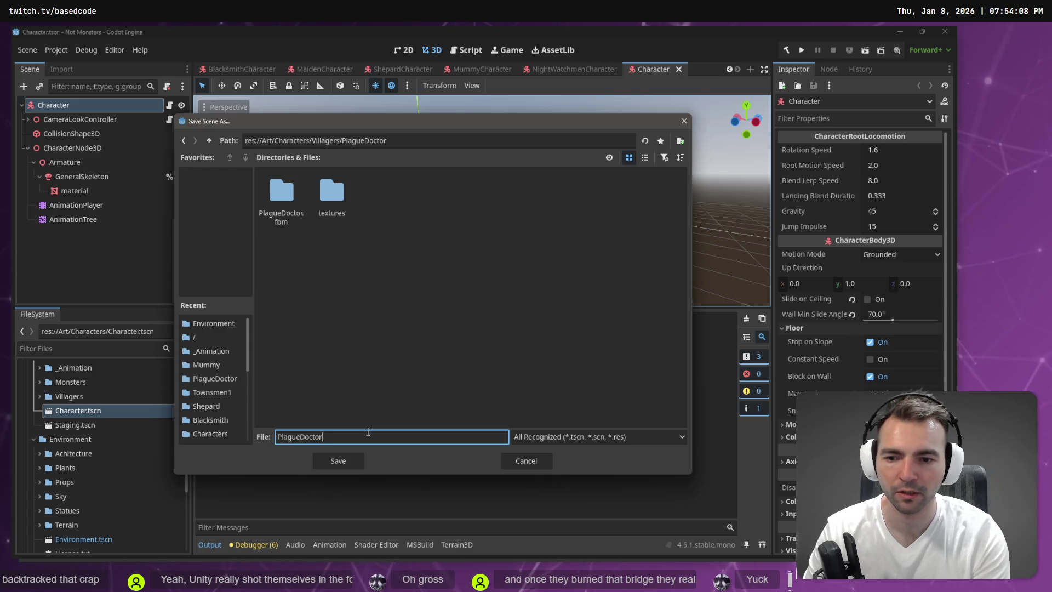
{"action": "type", "text": "Character"}
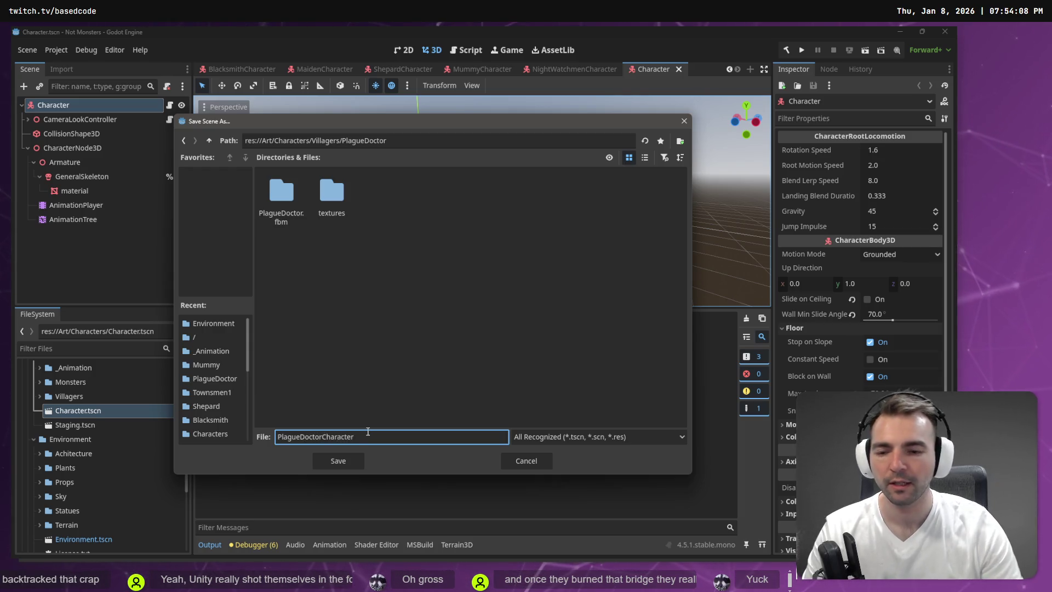
{"action": "left_click", "coordinate": [336, 461]}
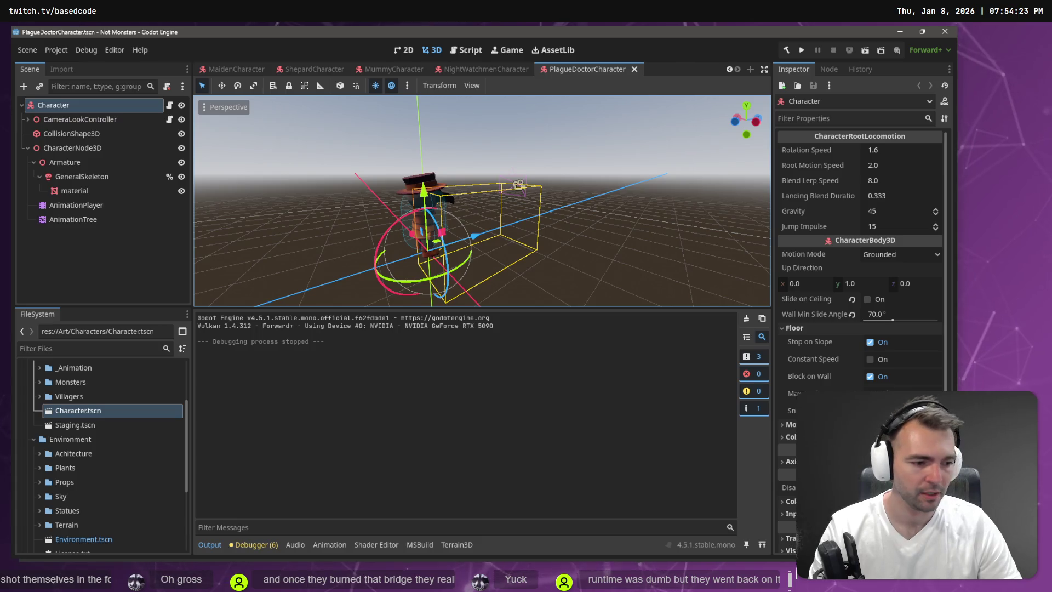
{"action": "key", "text": "alt+Tab"}
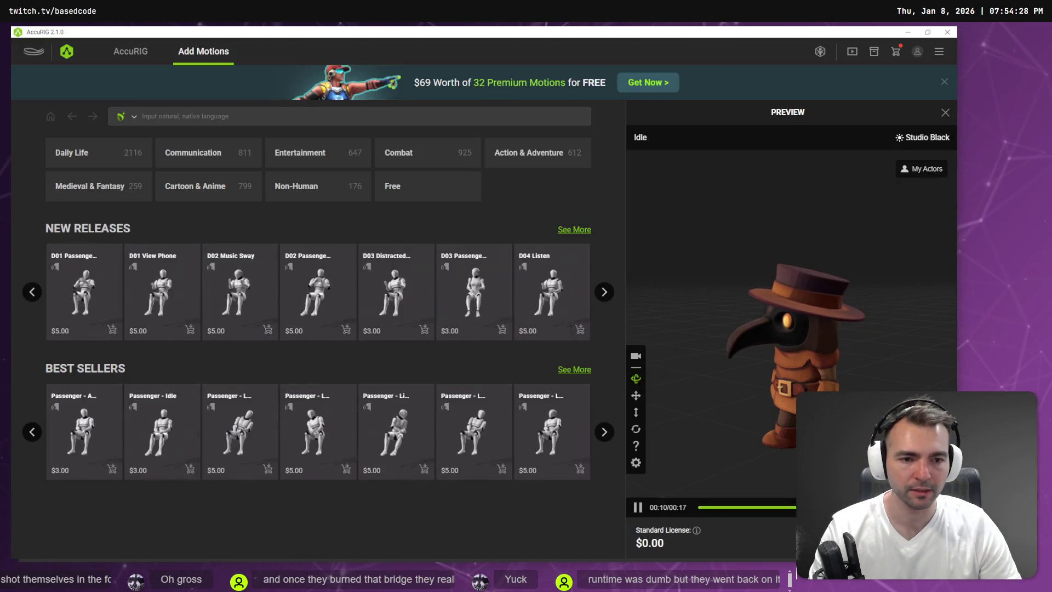
- View AccuRIG's FBX export settings for the plague doctor, cancel, and return to Godot
{"action": "left_click", "coordinate": [411, 315]}
{"action": "left_click", "coordinate": [479, 286]}
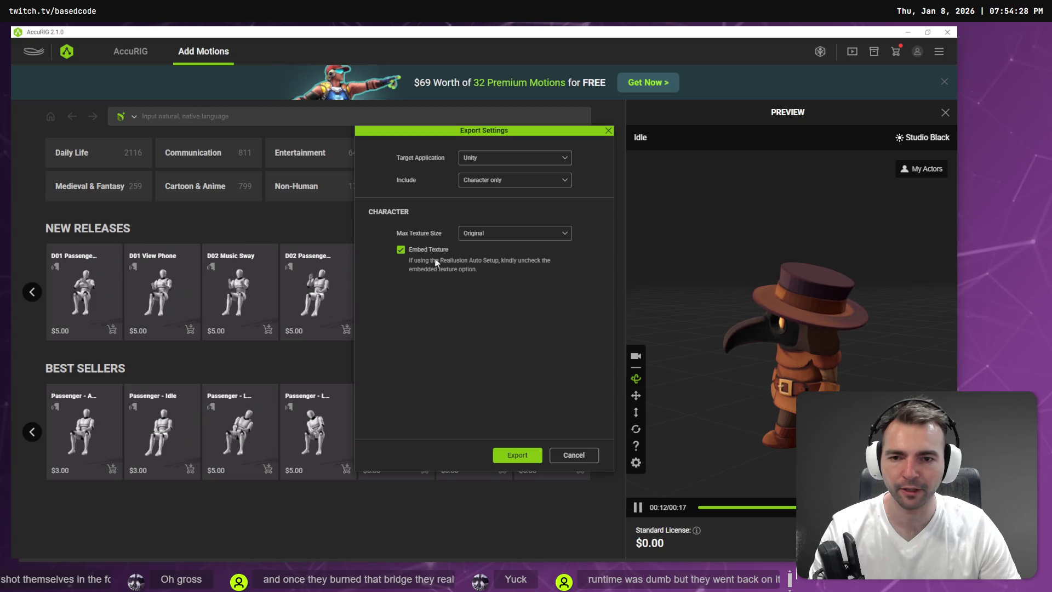
{"action": "left_click", "coordinate": [573, 455]}
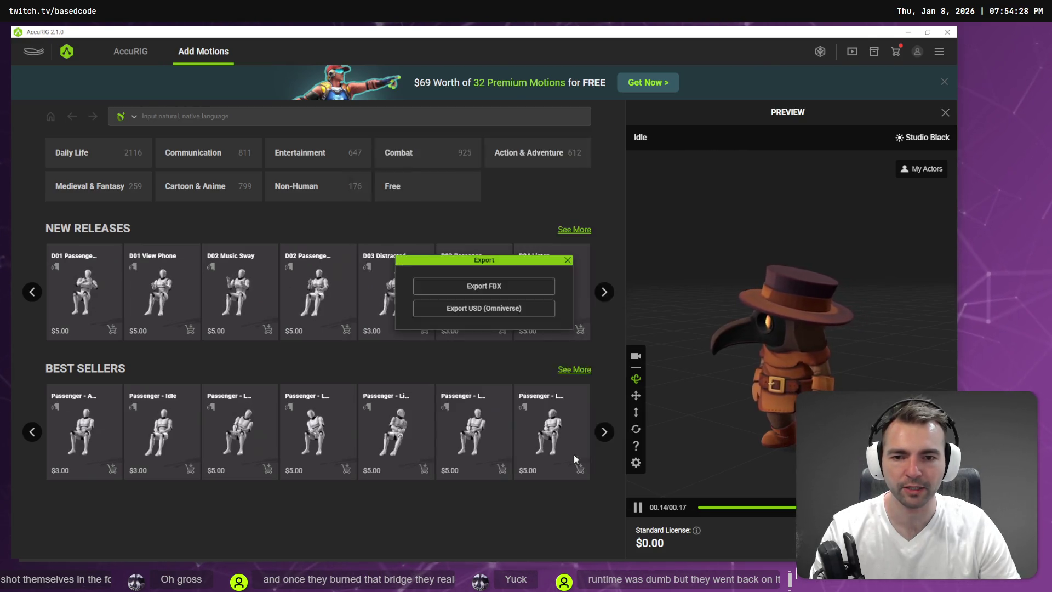
{"action": "key", "text": "alt+Tab"}
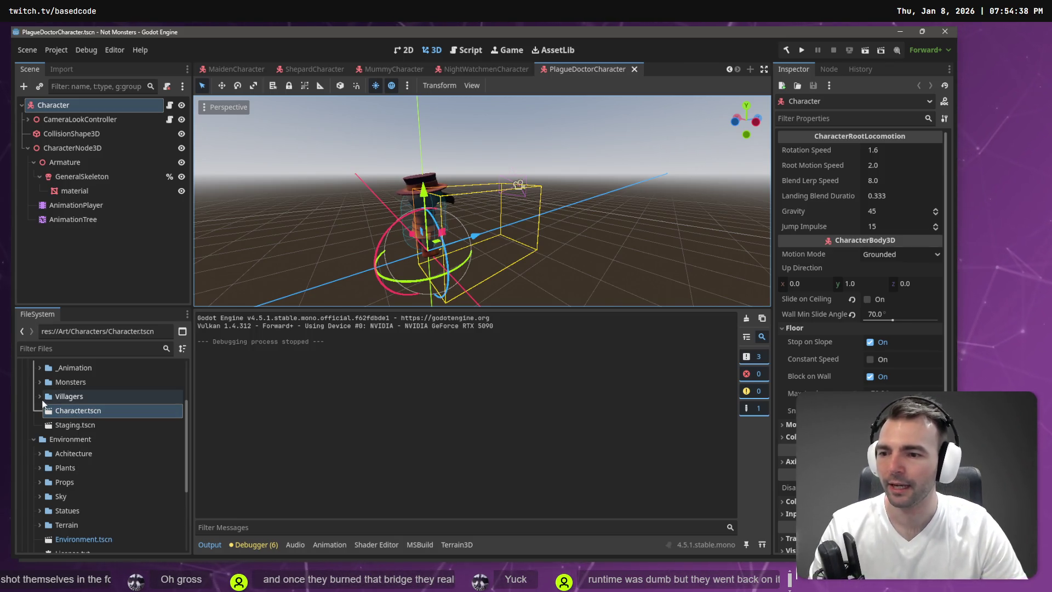
- Deselect the Character root in the PlagueDoctorCharacter scene so the Inspector shows nothing
{"action": "scroll", "coordinate": [73, 427], "scroll_direction": "up", "scroll_amount": 1}
{"action": "scroll", "coordinate": [82, 441], "scroll_direction": "down", "scroll_amount": 5}
{"action": "scroll", "coordinate": [111, 466], "scroll_direction": "up", "scroll_amount": 4}
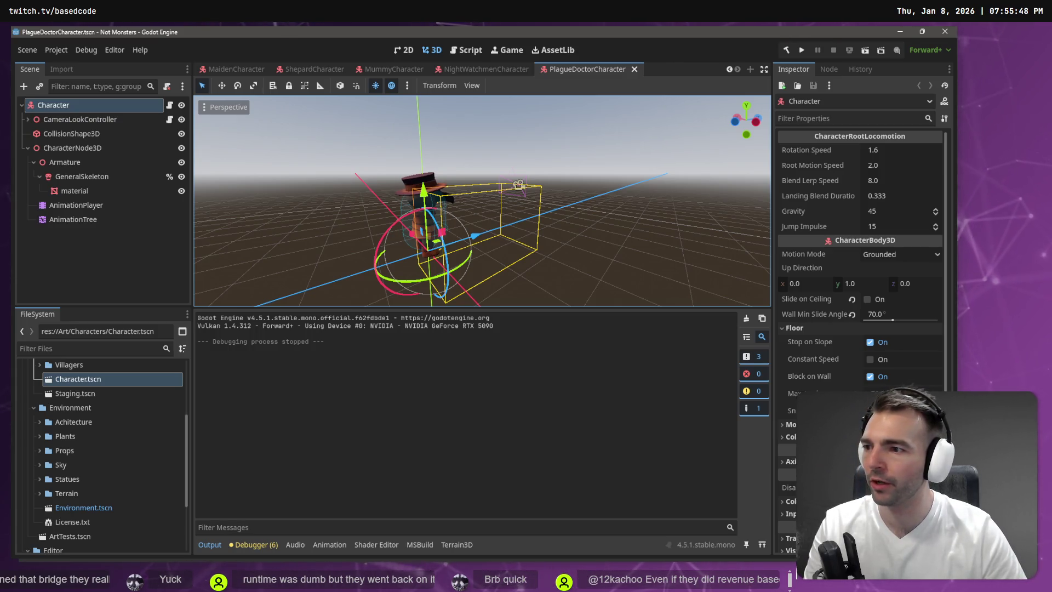
{"action": "key", "text": "alt+Tab"}
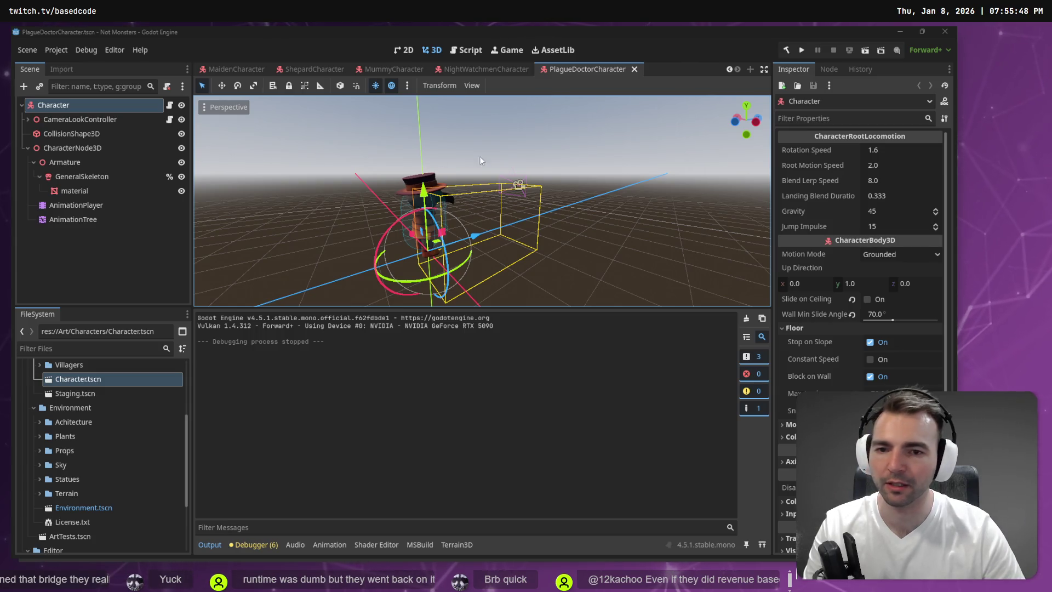
{"action": "key", "text": "alt+Tab"}
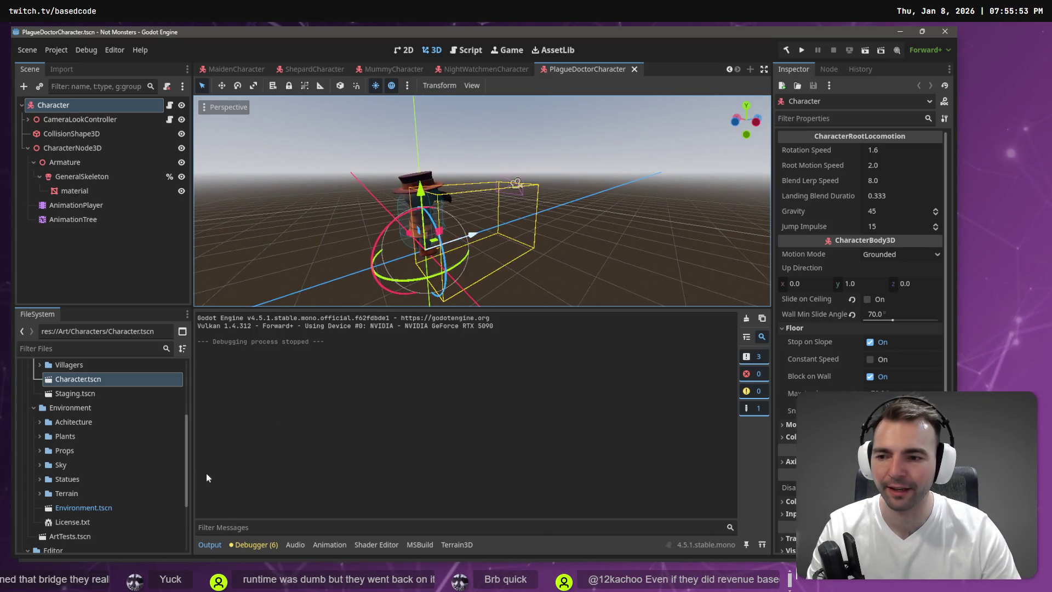
{"action": "scroll", "coordinate": [104, 436], "scroll_direction": "up", "scroll_amount": 2}
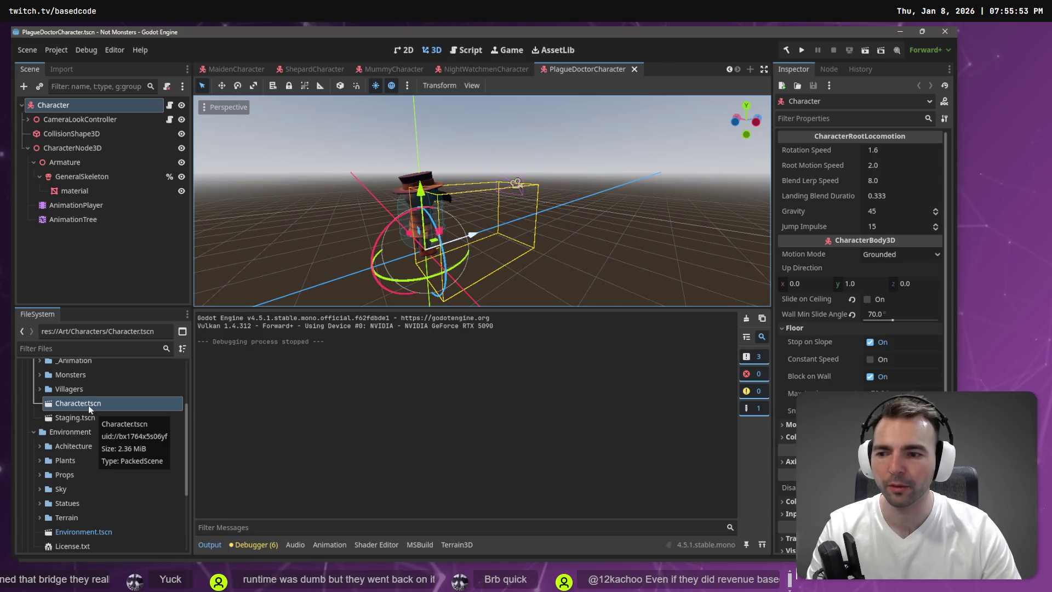
{"action": "key", "text": "alt+Tab"}
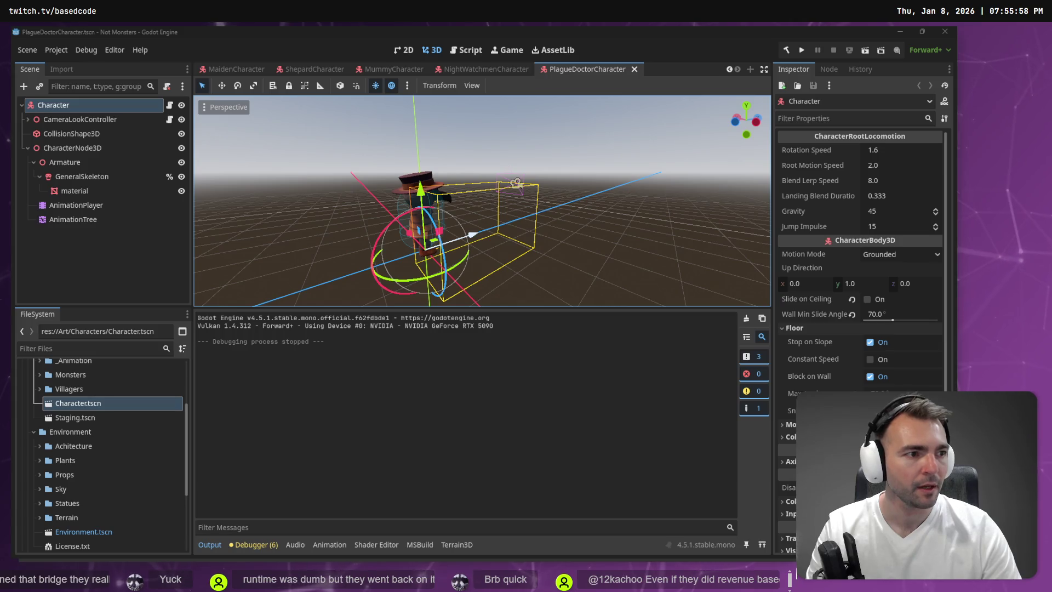
{"action": "left_click", "coordinate": [117, 261]}
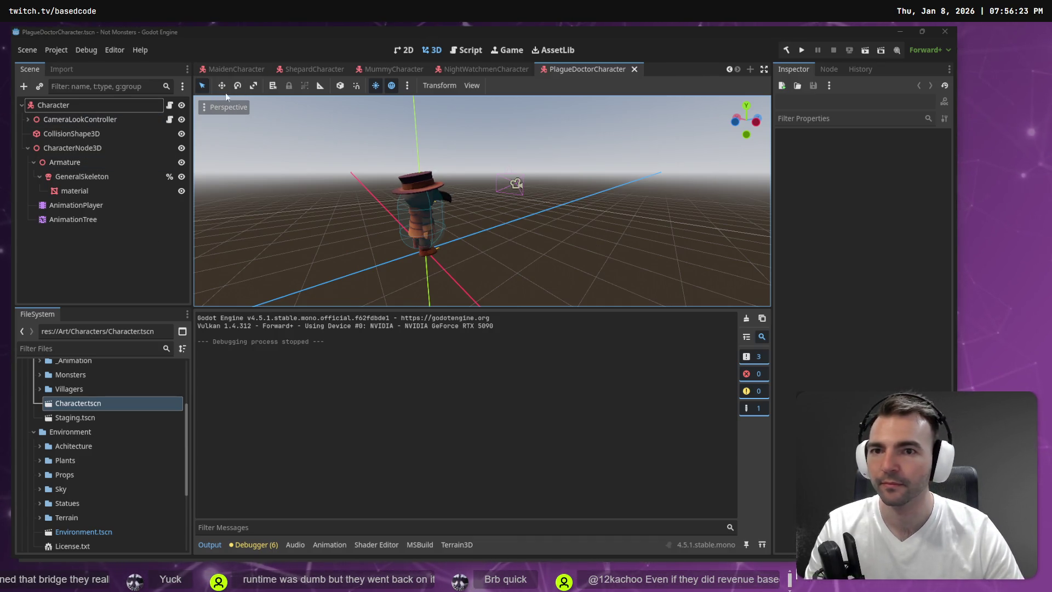
- Switch to the AccuRIG export window and minimize it
{"action": "mouse_move", "coordinate": [223, 73]}
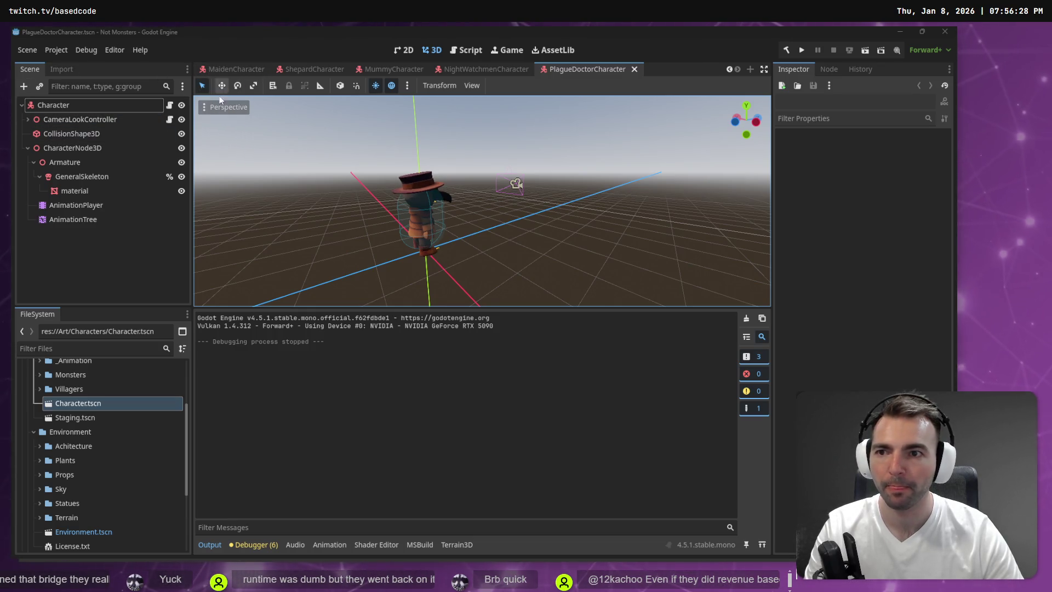
{"action": "left_click", "coordinate": [481, 202]}
{"action": "key", "text": "alt+Tab"}
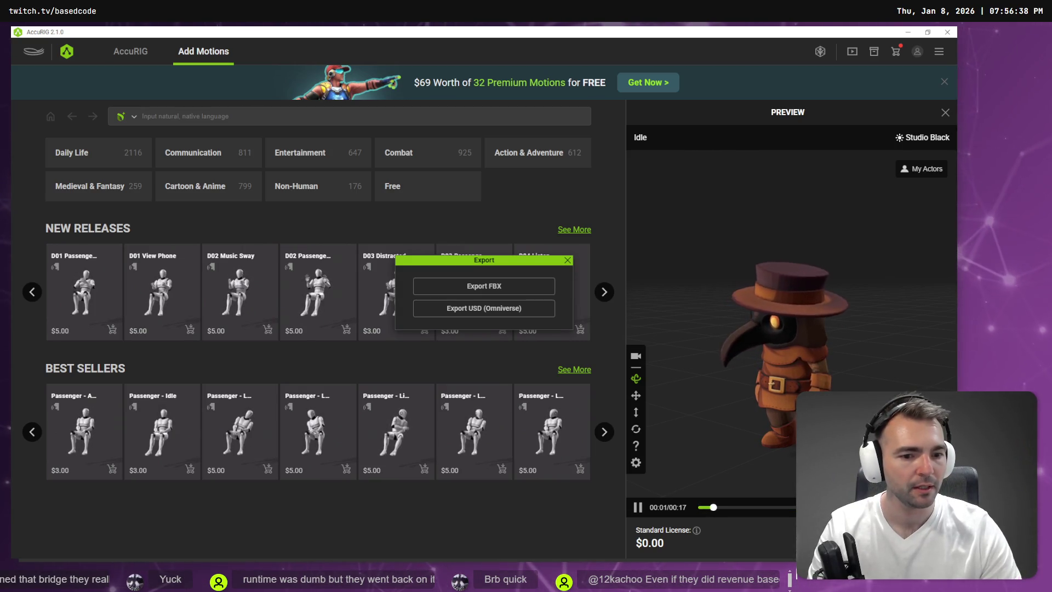
{"action": "left_click", "coordinate": [908, 33]}
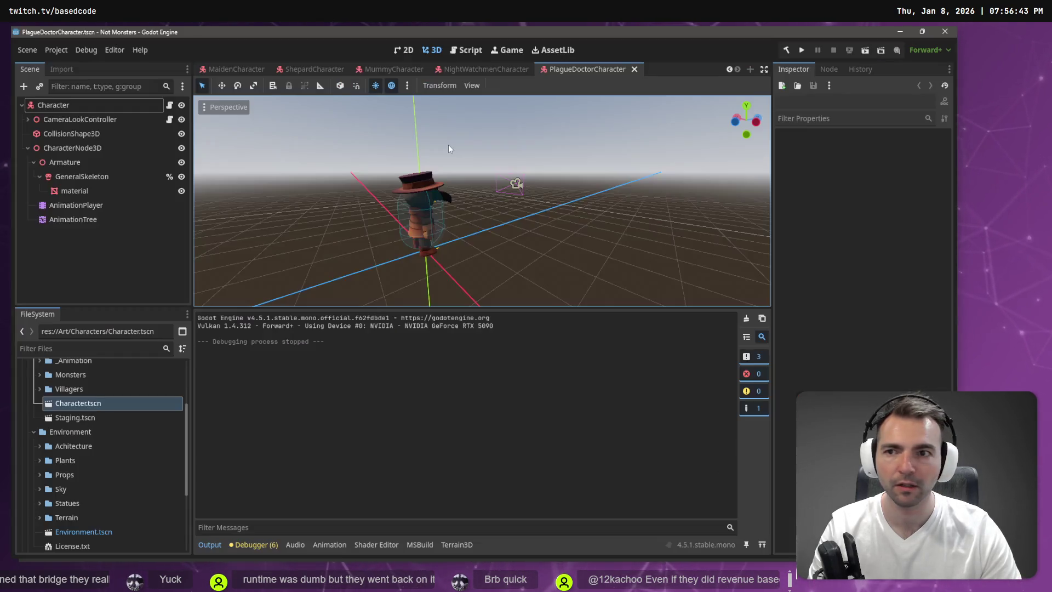
{"action": "left_click", "coordinate": [848, 176]}
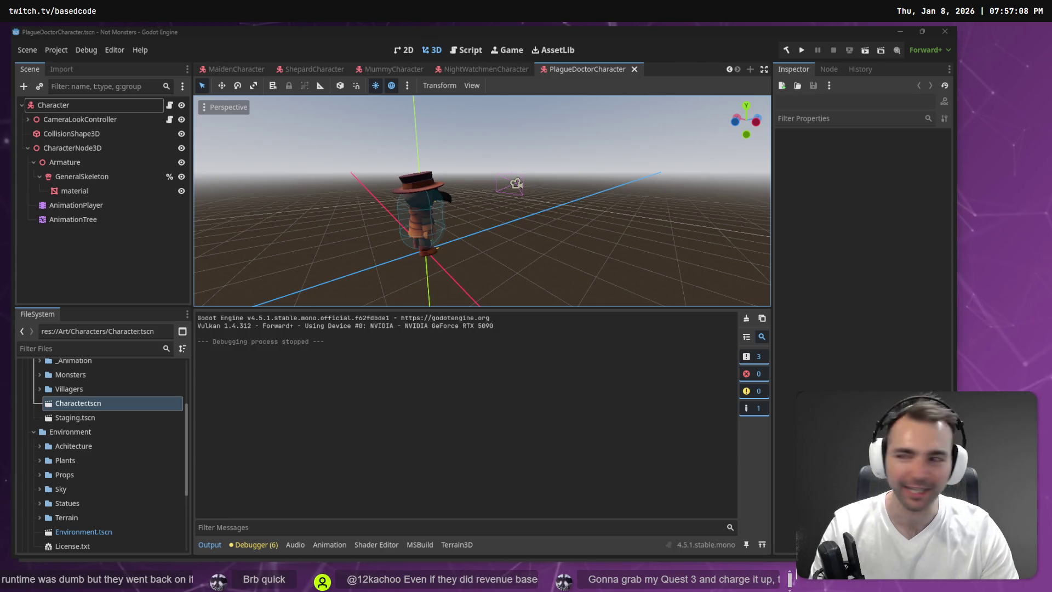
- Cycle windows, briefly checking Mixamo, to reach the ChatGPT weight-painting brush modes chat
{"action": "key", "text": "alt+Tab"}
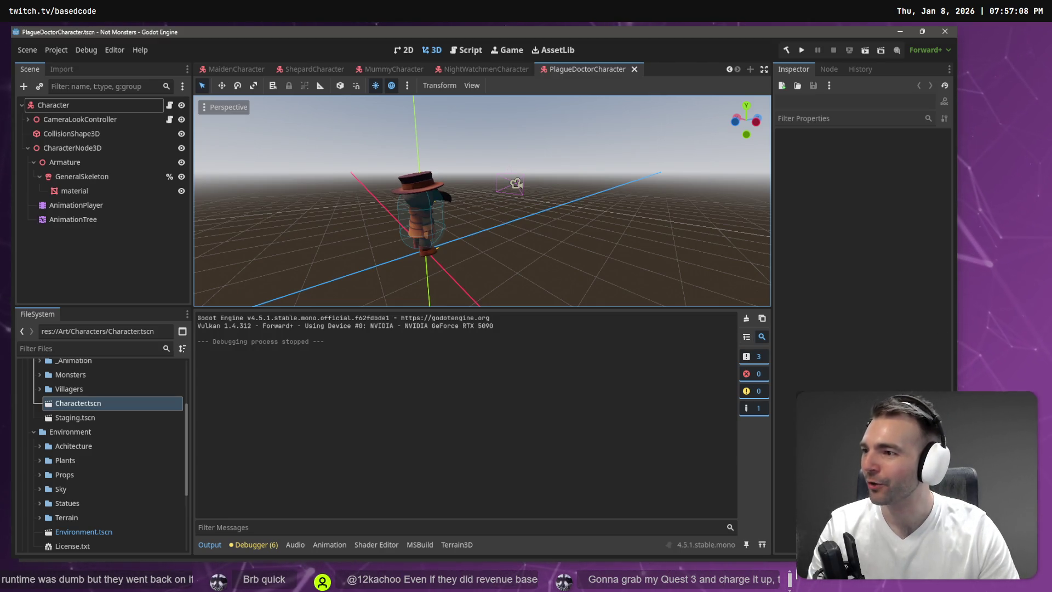
{"action": "key", "text": "alt+Tab"}
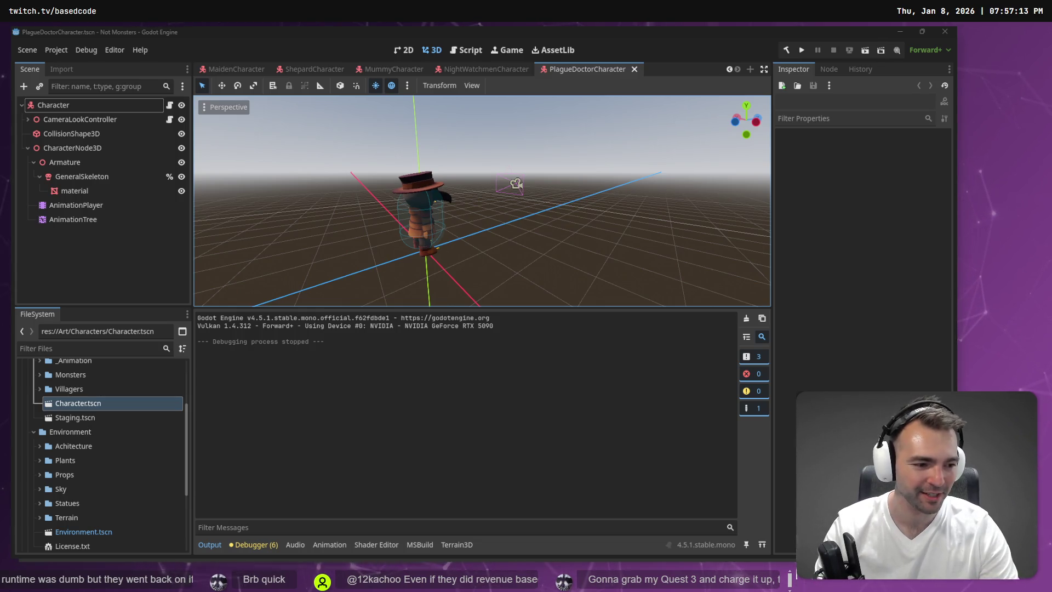
{"action": "key", "text": "alt+Tab"}
{"action": "key", "text": "alt+Tab"}
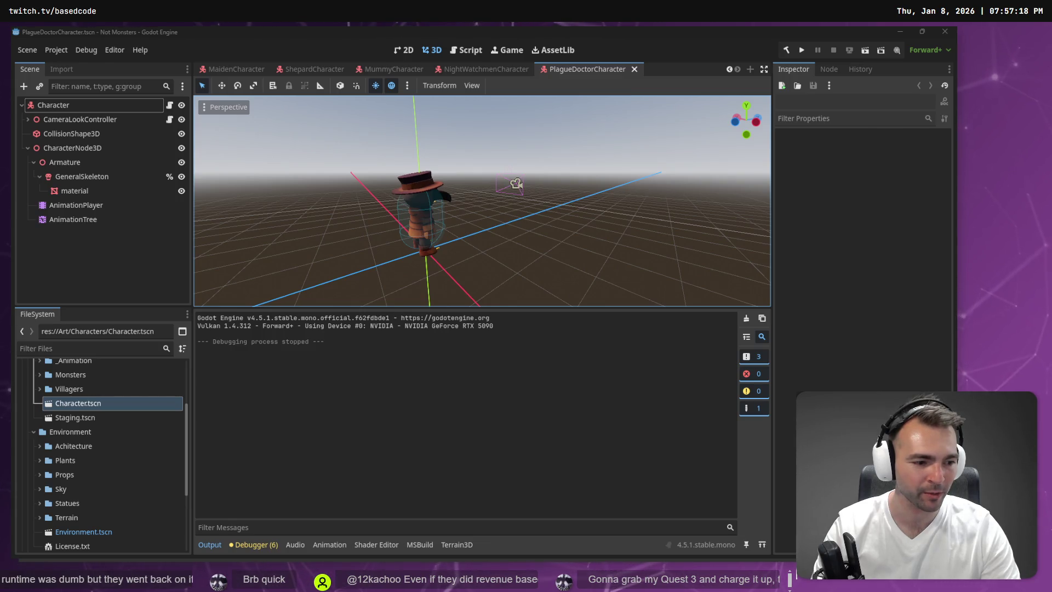
{"action": "key", "text": "alt+Tab"}
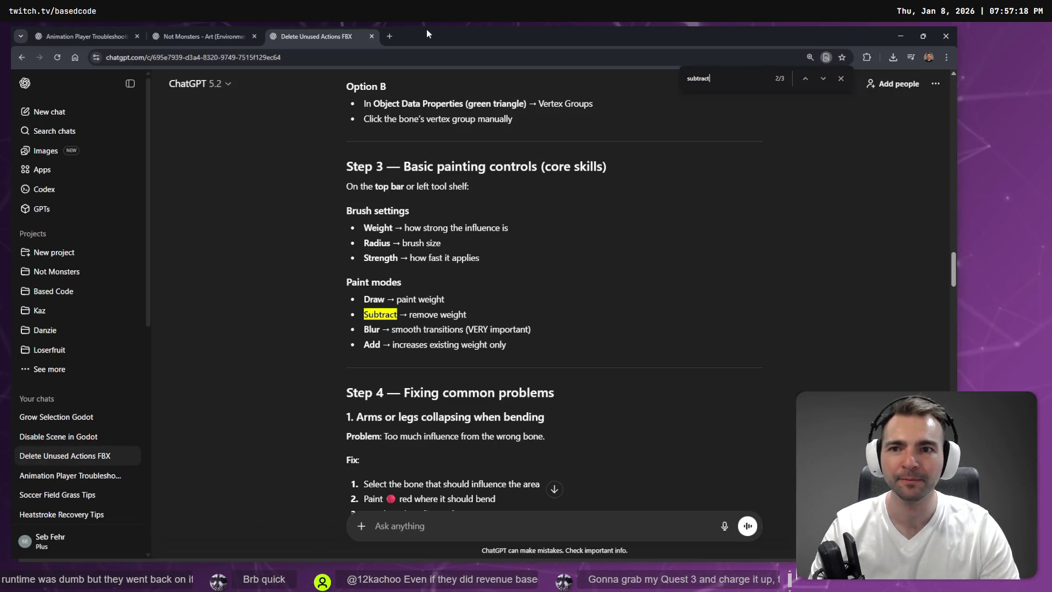
- View the Not Monsters Art (Environment 2) chat, resize Chrome, then minimize it back to Godot
{"action": "left_click", "coordinate": [193, 36]}
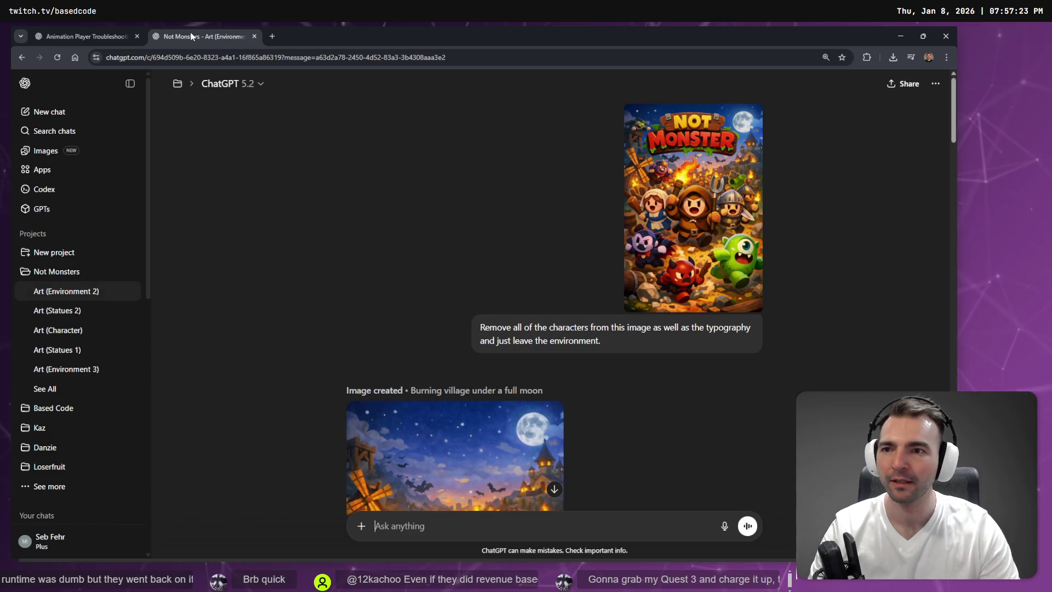
{"action": "left_click", "coordinate": [98, 37]}
{"action": "left_click", "coordinate": [198, 36]}
{"action": "left_click_drag", "start_coordinate": [340, 27], "coordinate": [392, 181]}
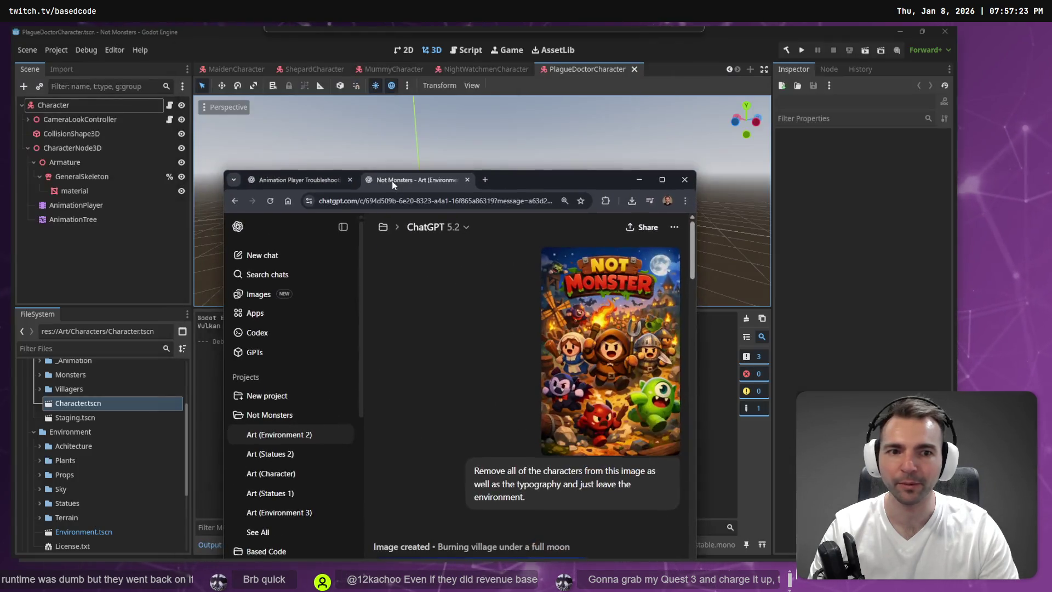
{"action": "left_click", "coordinate": [663, 180]}
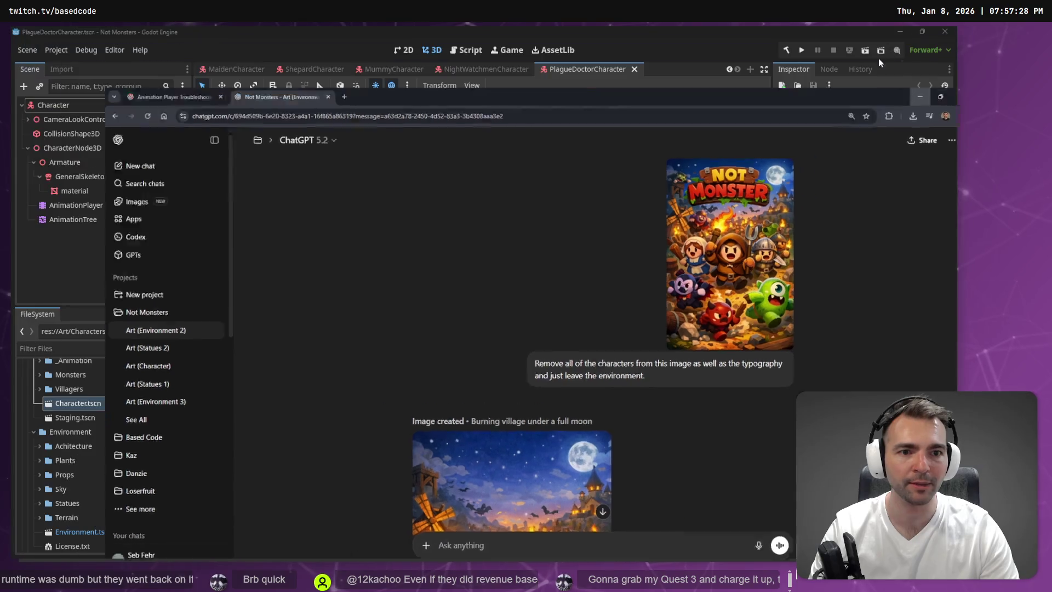
{"action": "left_click", "coordinate": [879, 60]}
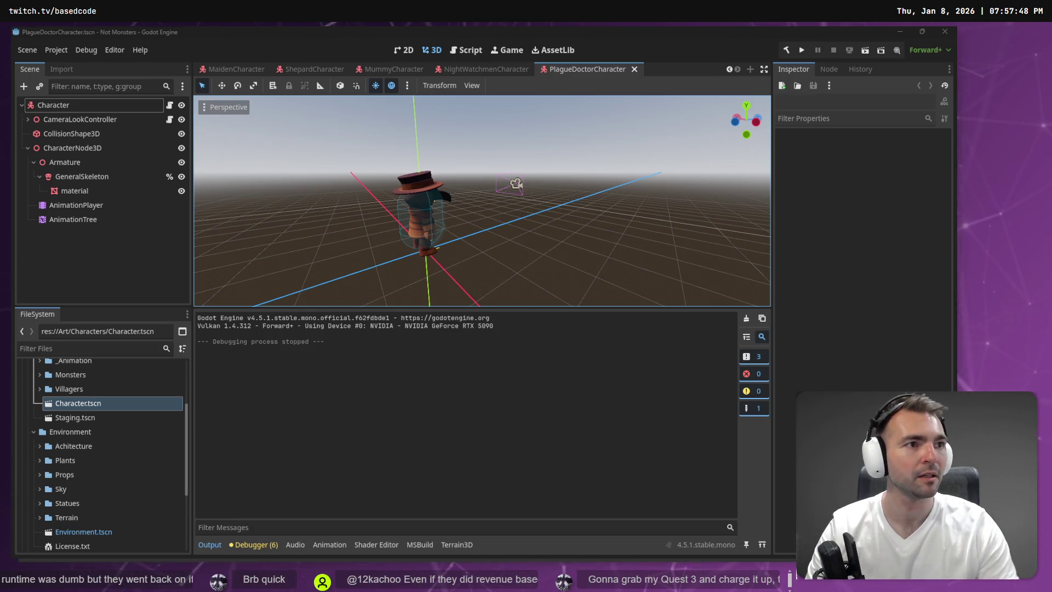
{"action": "key", "text": "alt+Tab"}
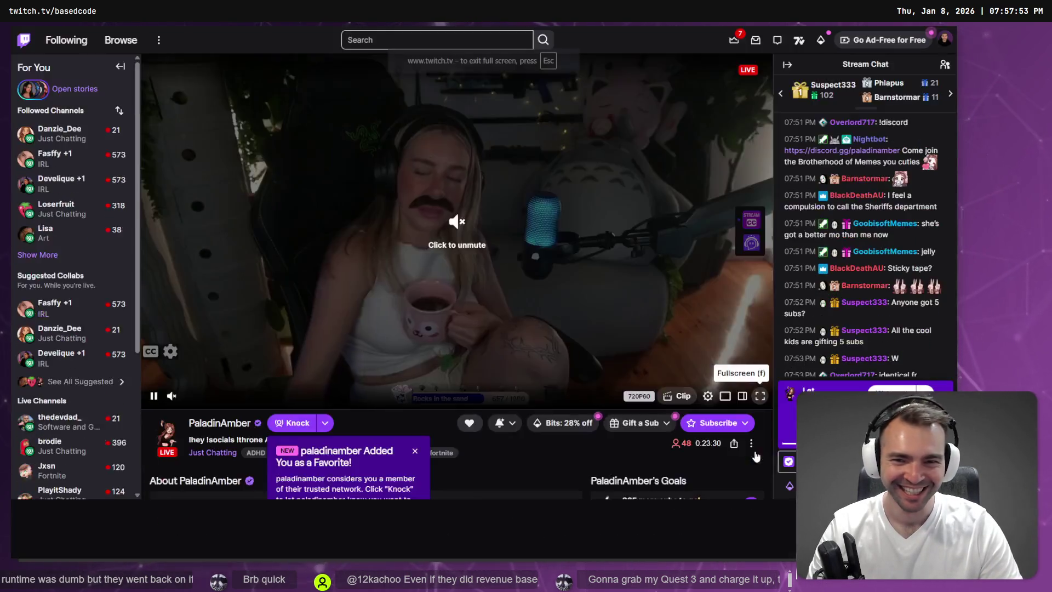
{"action": "left_click", "coordinate": [760, 455]}
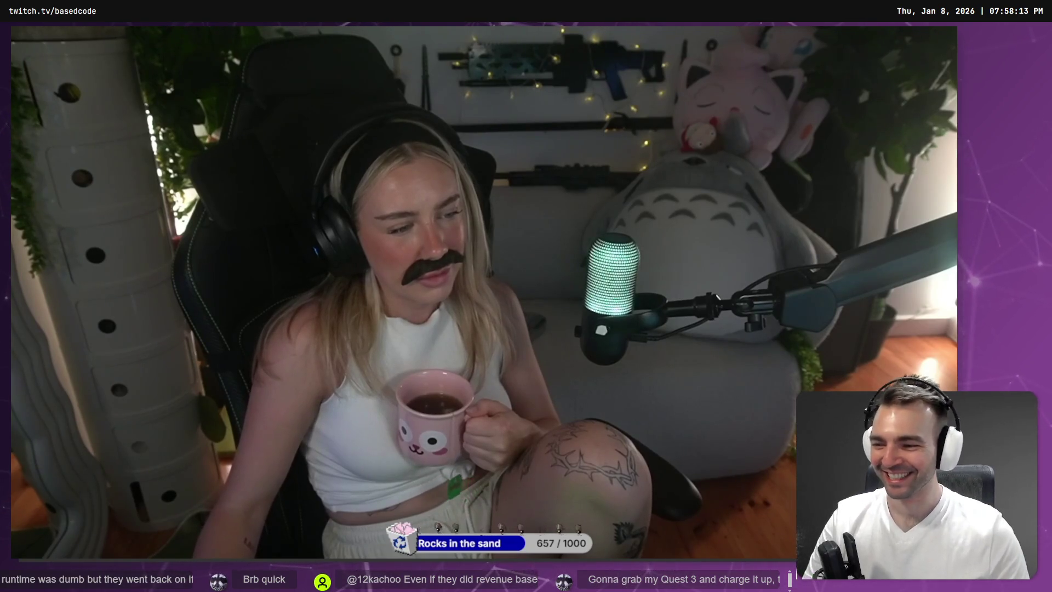
{"action": "mouse_move", "coordinate": [354, 394]}
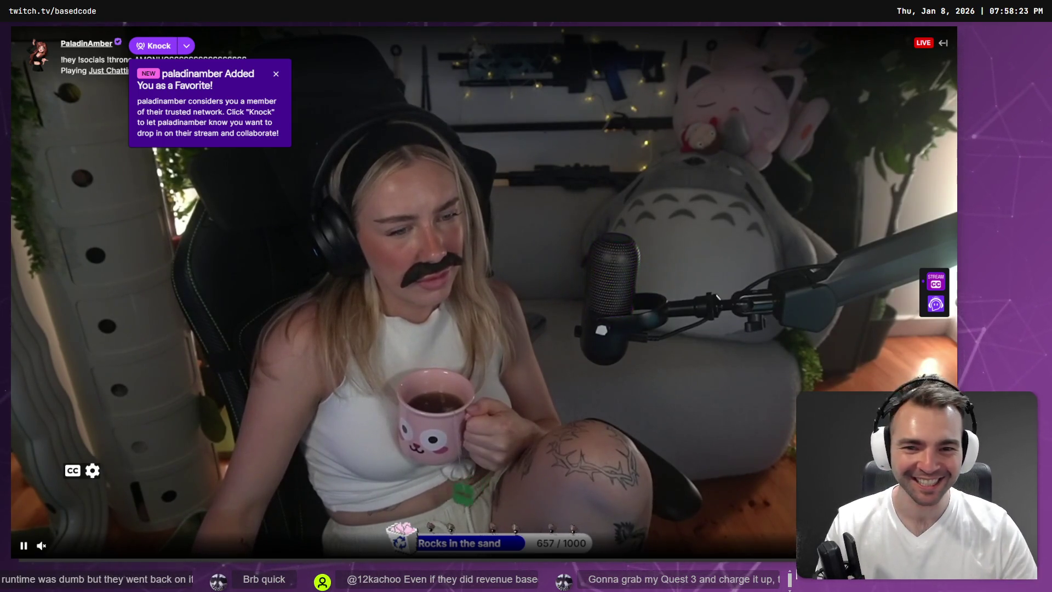
{"action": "key", "text": "Escape"}
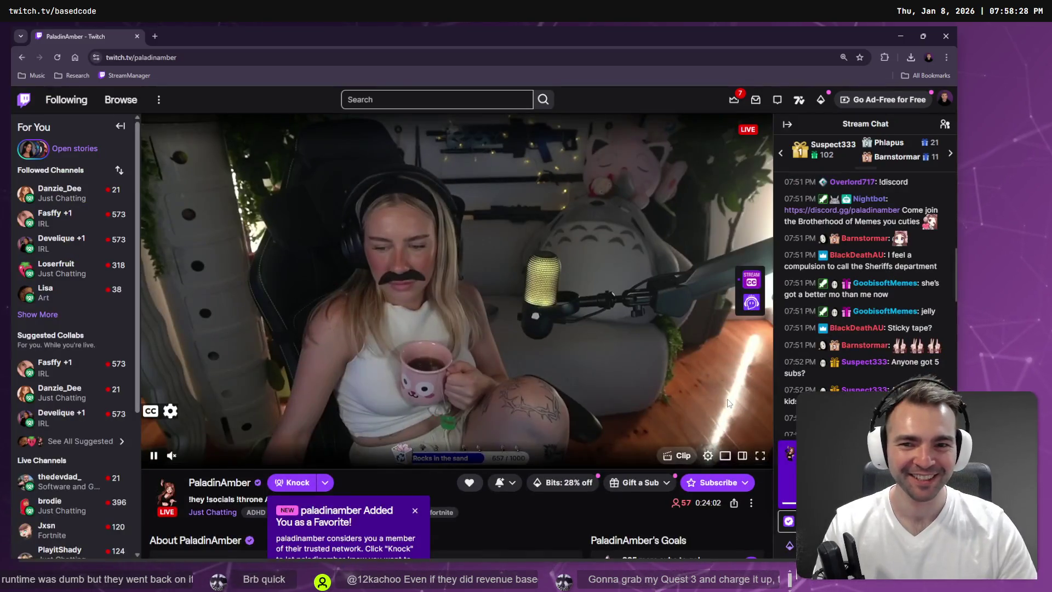
{"action": "key", "text": "alt+Tab"}
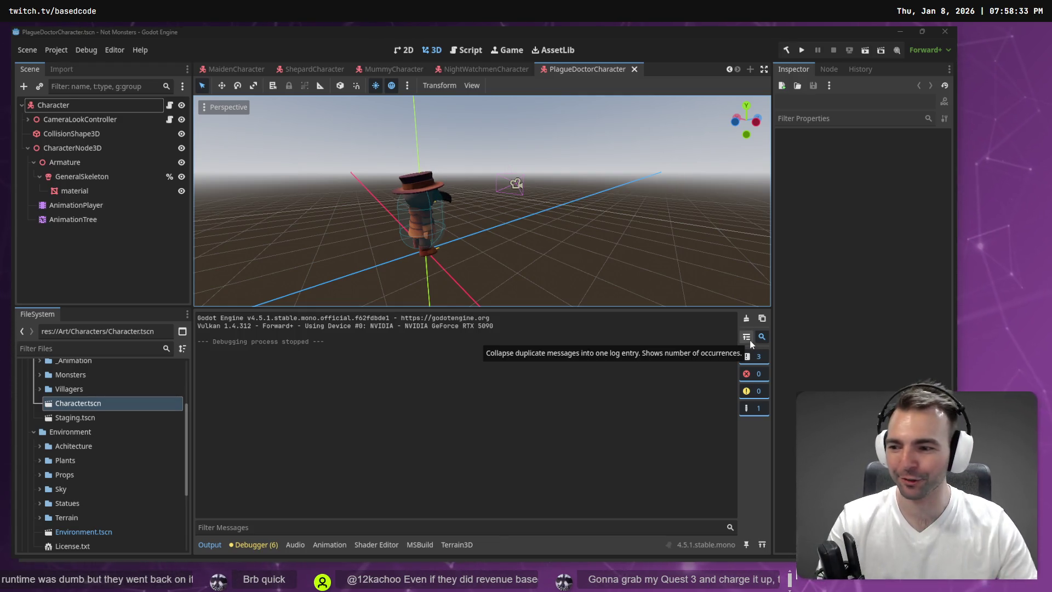
- Close the MaidenCharacter, ShepardCharacter, MummyCharacter and remaining extra scene tabs
{"action": "left_click", "coordinate": [229, 68]}
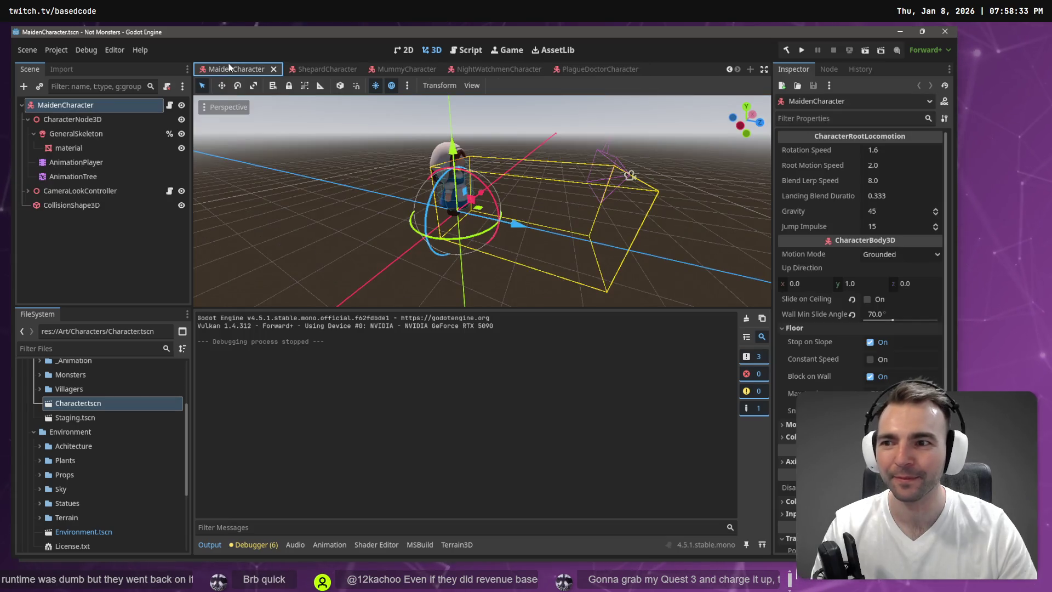
{"action": "scroll", "coordinate": [258, 68], "scroll_direction": "up", "scroll_amount": 2}
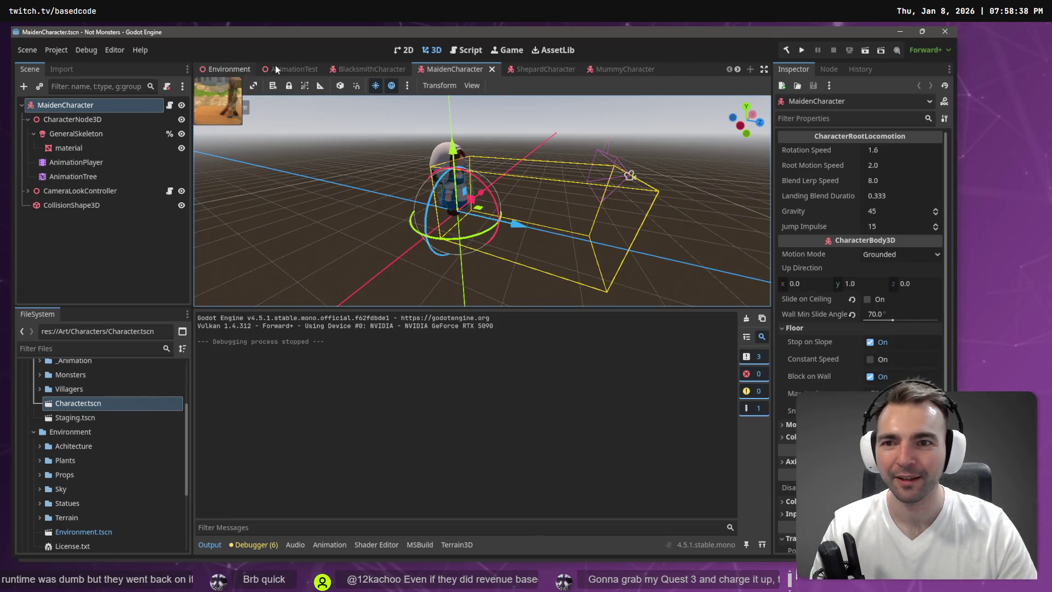
{"action": "middle_click", "coordinate": [367, 70]}
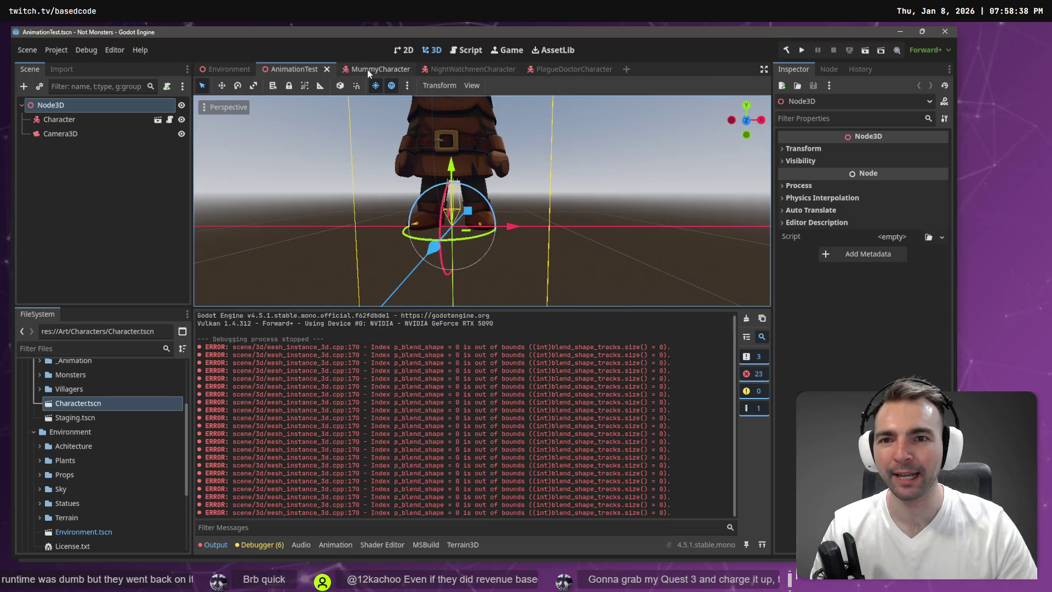
{"action": "middle_click", "coordinate": [367, 70]}
{"action": "middle_click", "coordinate": [367, 70]}
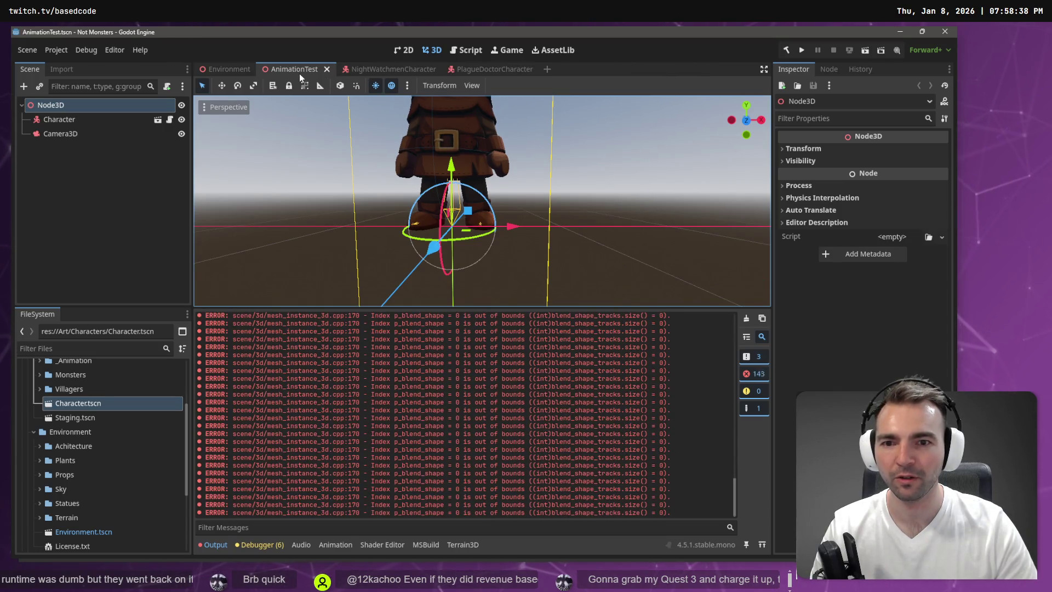
{"action": "middle_click", "coordinate": [300, 74]}
{"action": "middle_click", "coordinate": [300, 74]}
{"action": "middle_click", "coordinate": [301, 73]}
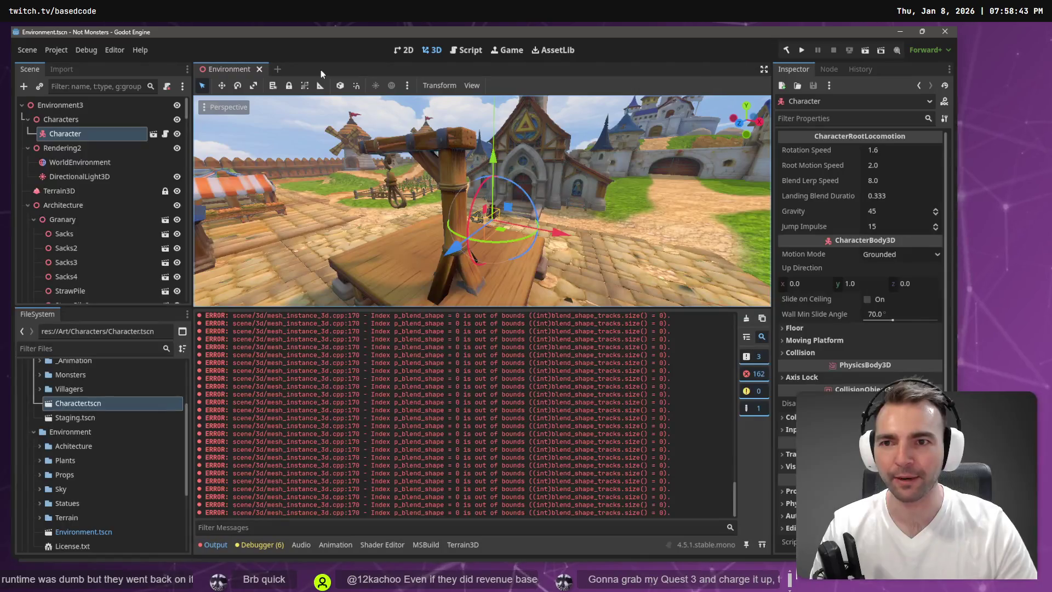
- Clear the blend-shape errors from the Output log and select WallSegment2 under Architecture
{"action": "left_click", "coordinate": [28, 203]}
{"action": "scroll", "coordinate": [69, 252], "scroll_direction": "down", "scroll_amount": 10}
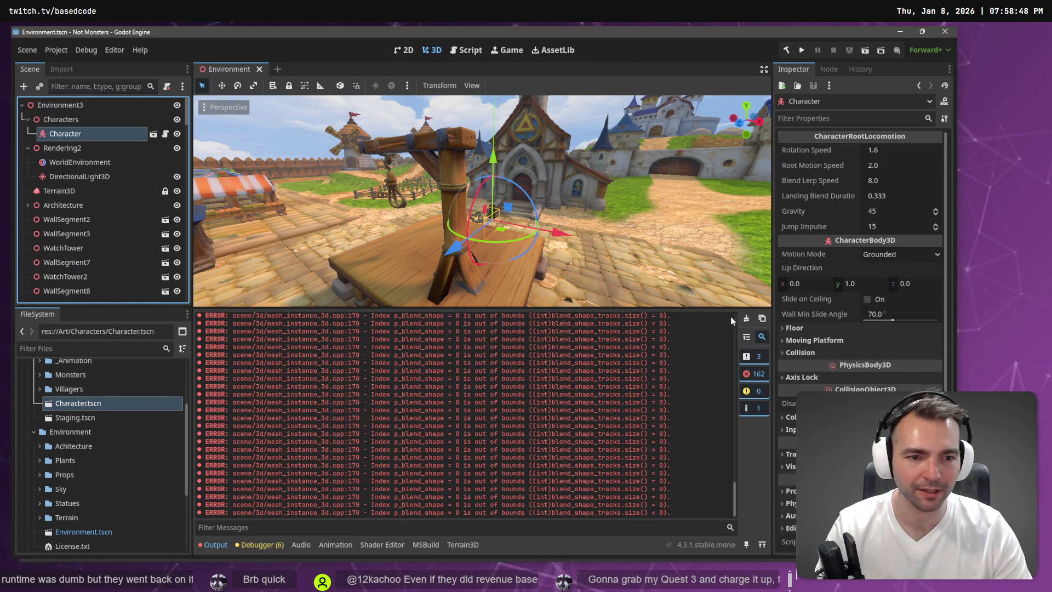
{"action": "left_click", "coordinate": [746, 318]}
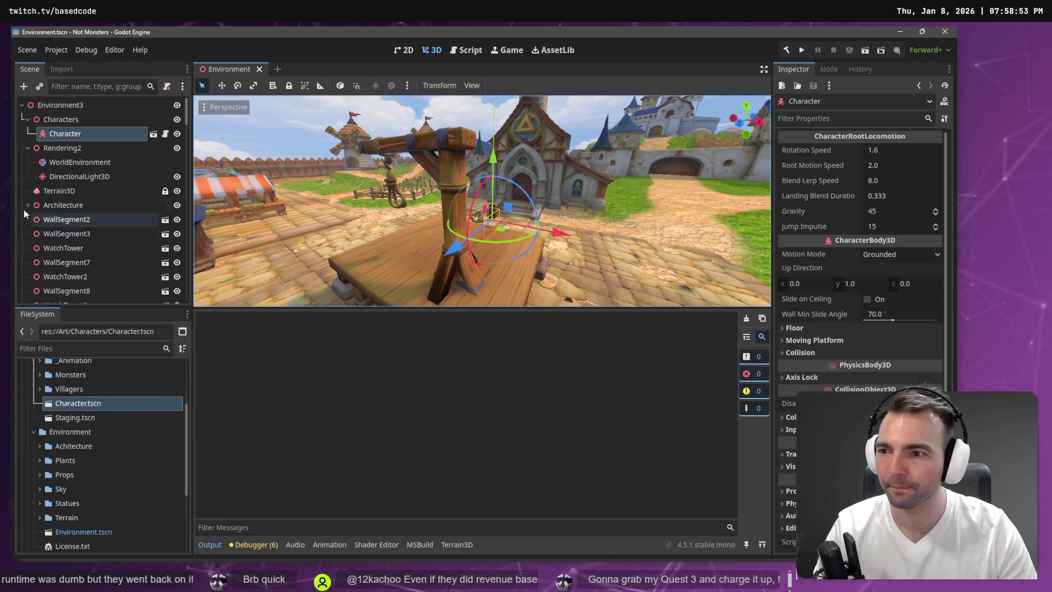
{"action": "left_click", "coordinate": [45, 205]}
{"action": "left_click_drag", "start_coordinate": [428, 192], "coordinate": [499, 190]}
{"action": "left_click", "coordinate": [83, 223]}
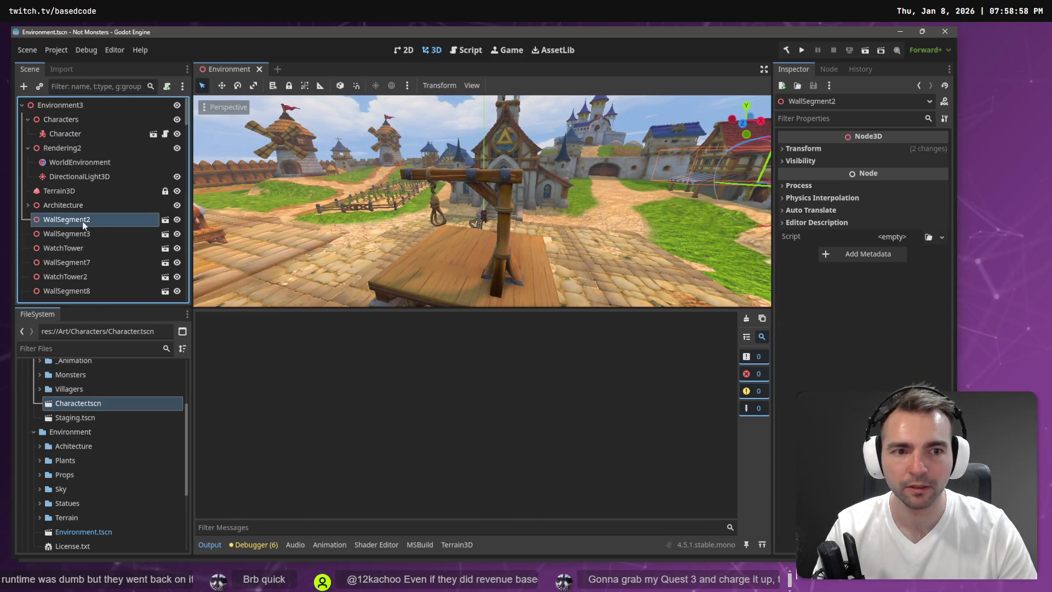
- Rename the root node from Environment3 to Environment
{"action": "right_click", "coordinate": [62, 107]}
{"action": "left_click", "coordinate": [105, 117]}
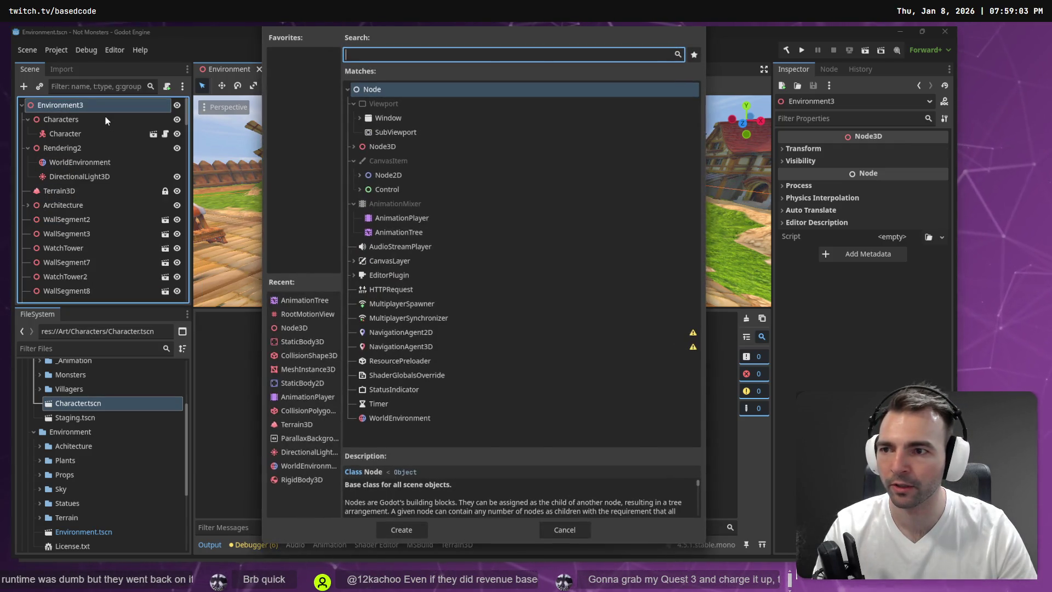
{"action": "key", "text": "Escape"}
{"action": "double_click", "coordinate": [97, 103]}
{"action": "left_click", "coordinate": [99, 105]}
{"action": "key", "text": "BackSpace"}
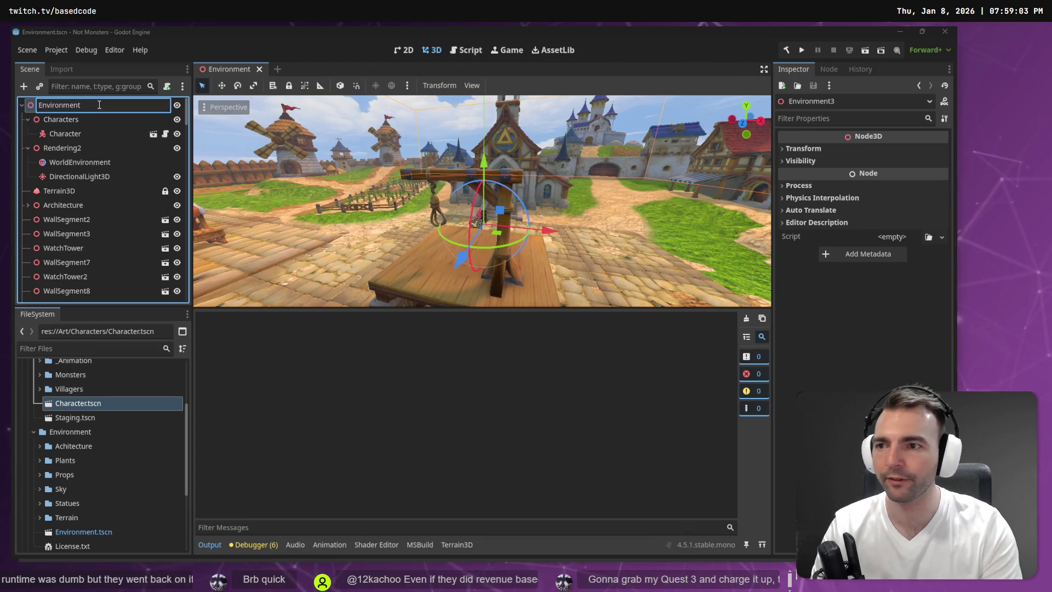
{"action": "key", "text": "Return"}
- Add a Node3D child under Environment and name it Walls
{"action": "right_click", "coordinate": [98, 104]}
{"action": "left_click", "coordinate": [129, 110]}
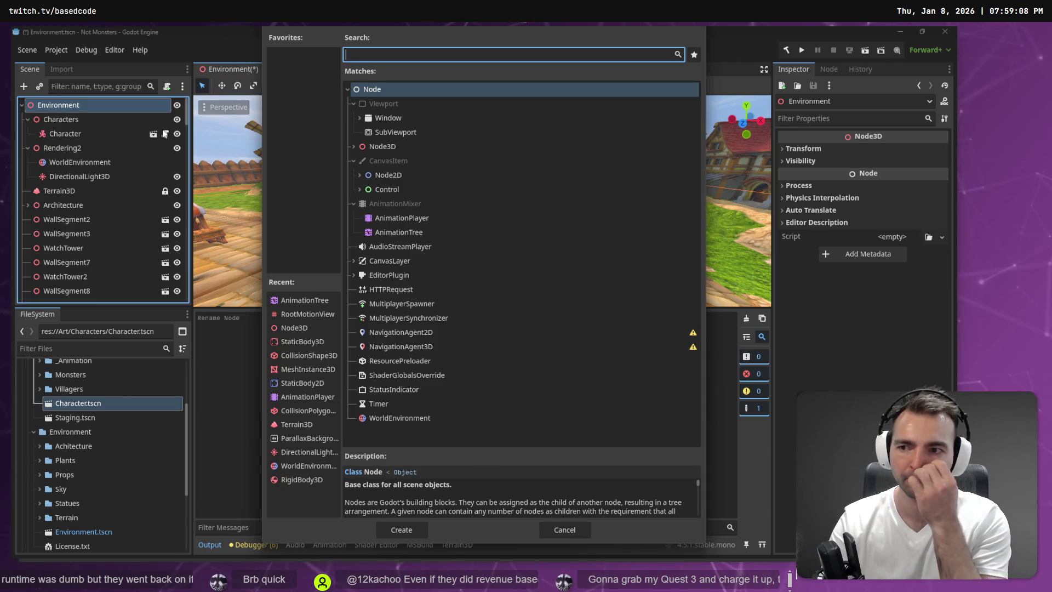
{"action": "type", "text": "Wall"}
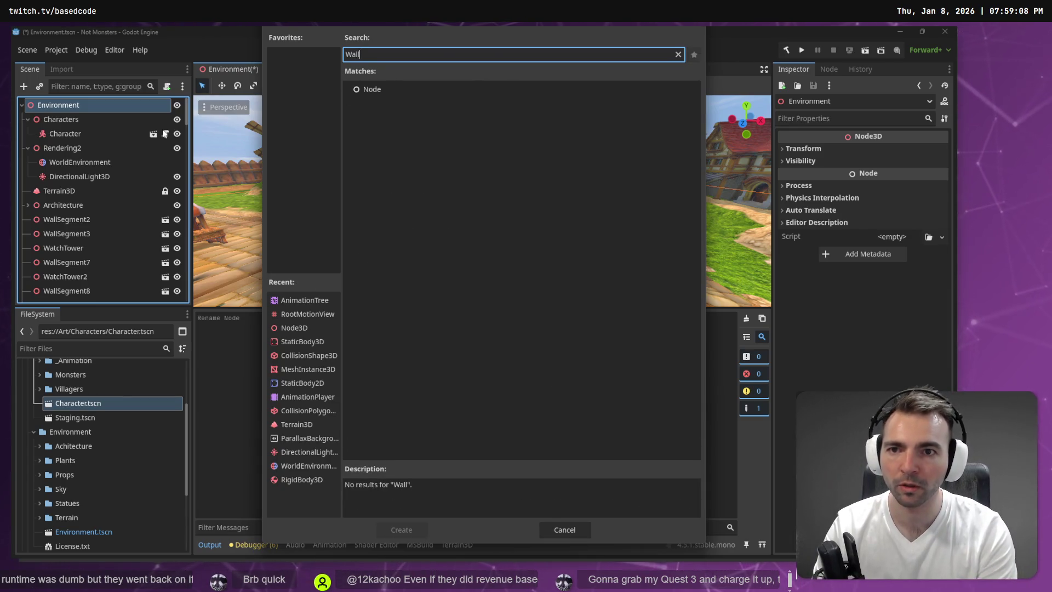
{"action": "key", "text": "BackSpace"}
{"action": "key", "text": "BackSpace"}
{"action": "key", "text": "BackSpace"}
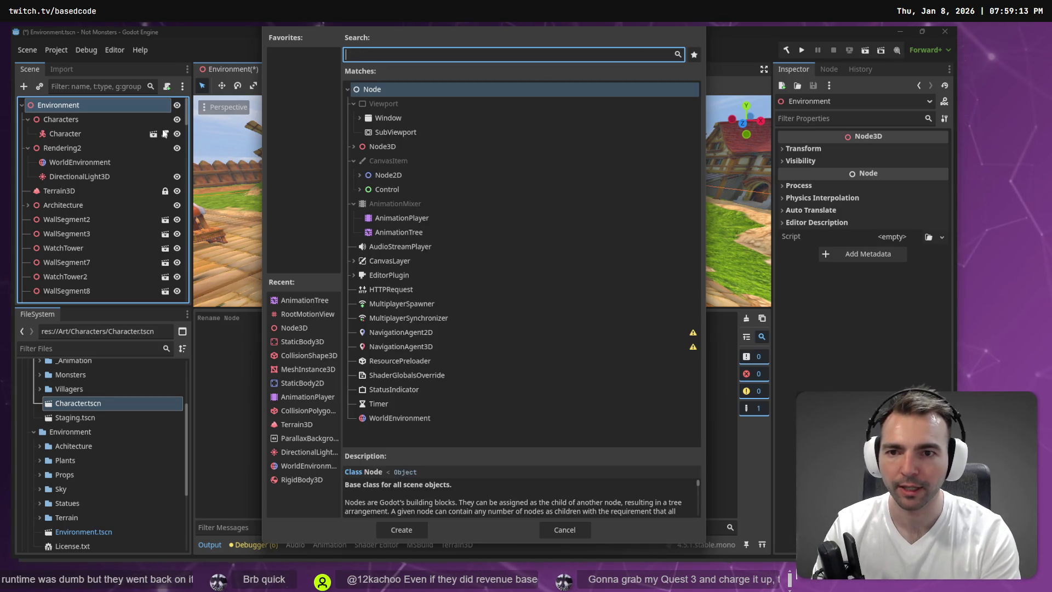
{"action": "double_click", "coordinate": [387, 147]}
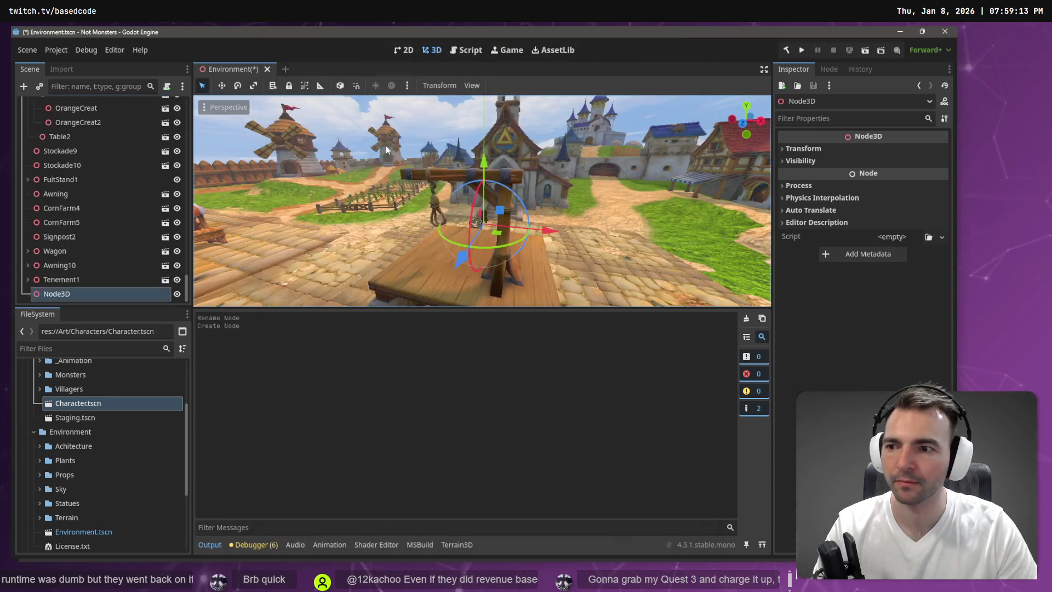
{"action": "double_click", "coordinate": [91, 293]}
{"action": "type", "text": "Wall"}
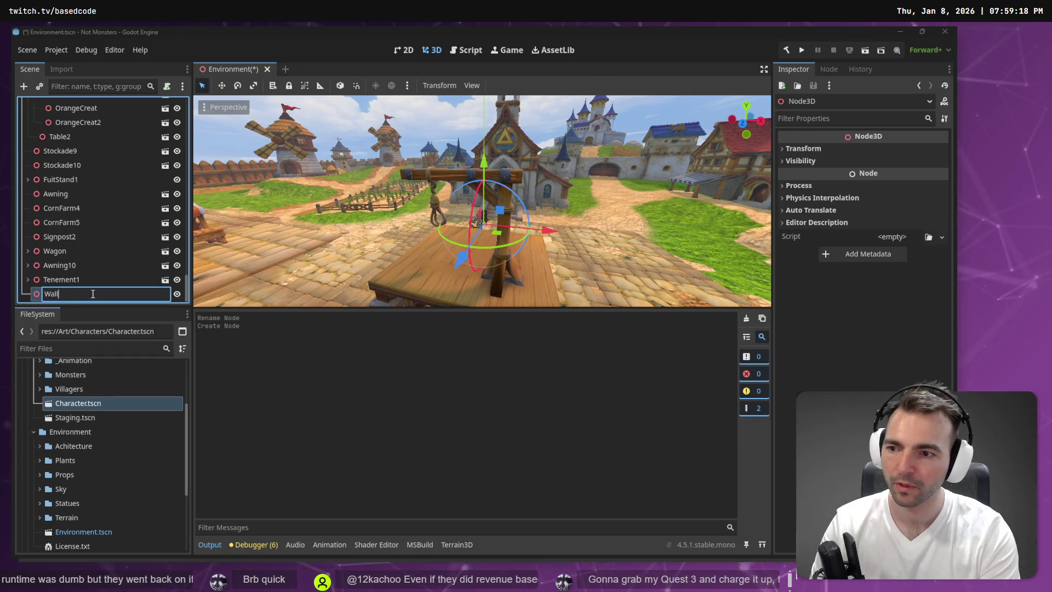
{"action": "type", "text": "s"}
{"action": "key", "text": "Return"}
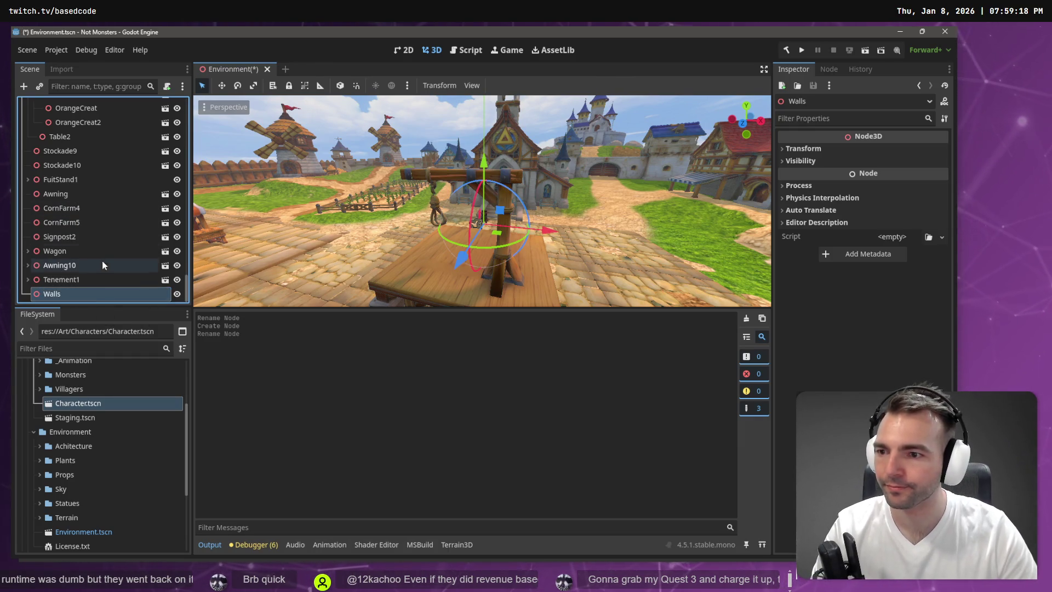
{"action": "scroll", "coordinate": [110, 197], "scroll_direction": "up", "scroll_amount": 5}
- Select WallSegment2, WallSegment3, WatchTower, WallSegment7, WatchTower2 and WallSegment8 in the Scene tree
{"action": "scroll", "coordinate": [99, 179], "scroll_direction": "up", "scroll_amount": 10}
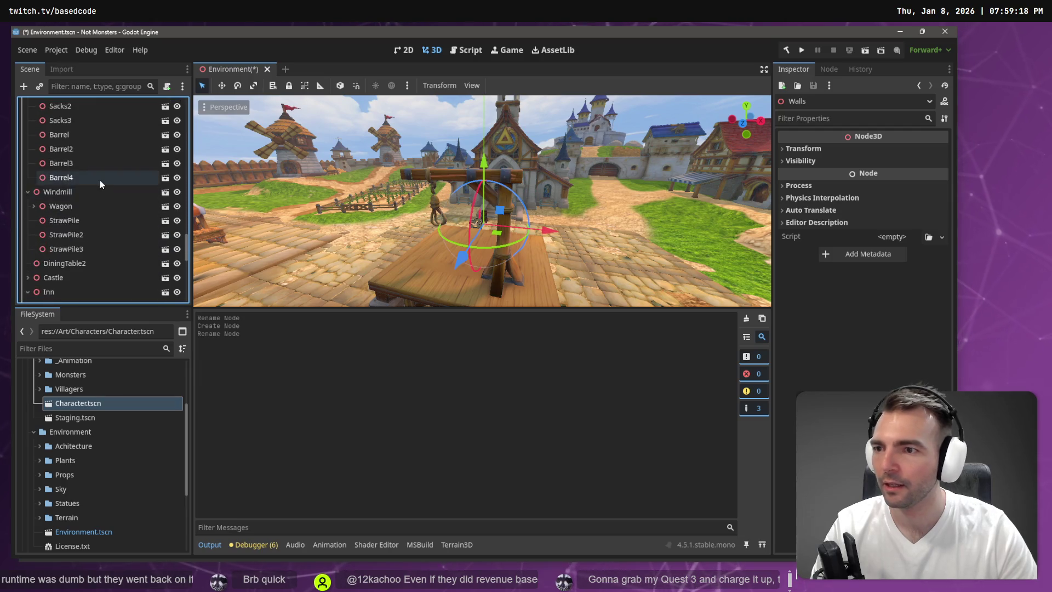
{"action": "scroll", "coordinate": [101, 180], "scroll_direction": "up", "scroll_amount": 8}
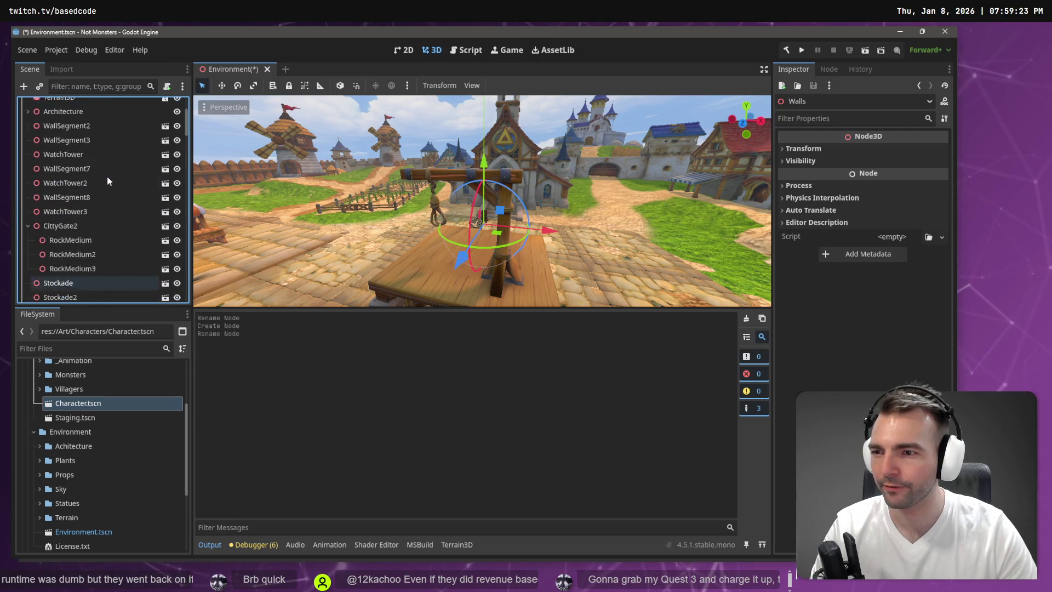
{"action": "left_click", "coordinate": [90, 221]}
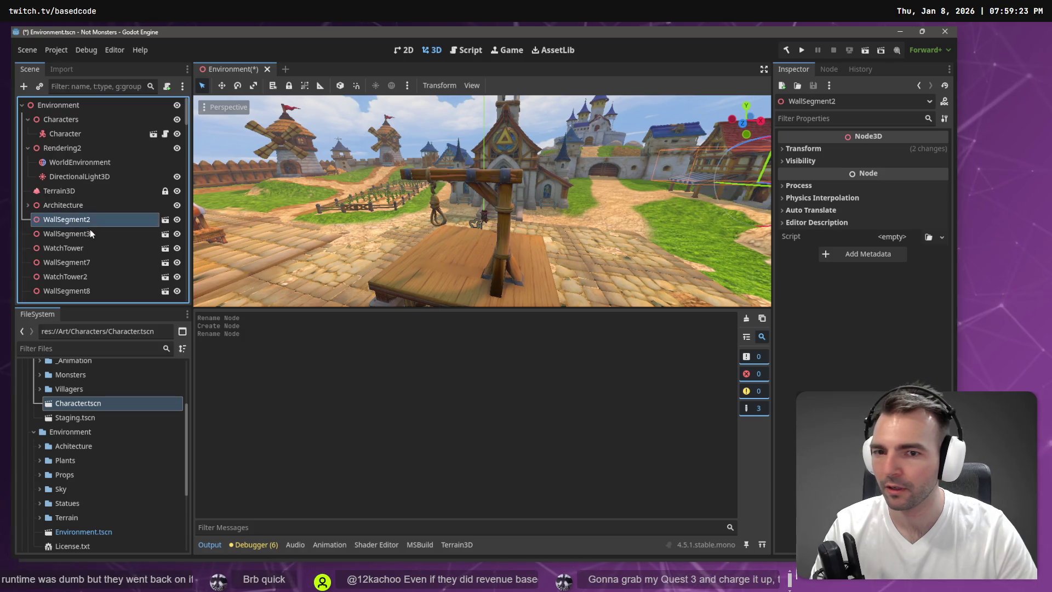
{"action": "left_click", "coordinate": [90, 230], "text": "shift"}
{"action": "left_click", "coordinate": [85, 248], "text": "shift"}
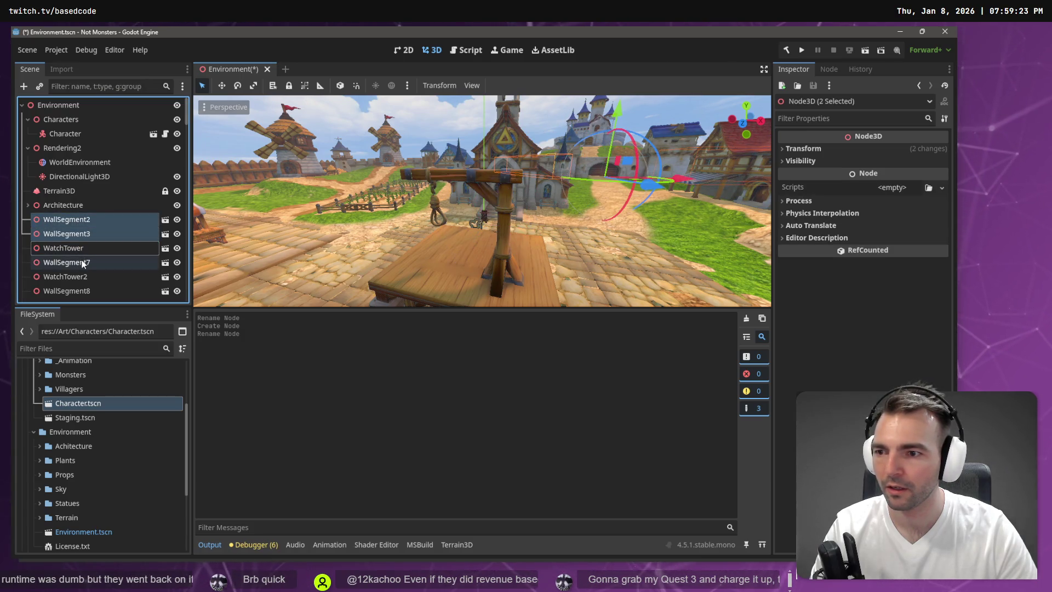
{"action": "left_click", "coordinate": [82, 262], "text": "shift"}
{"action": "left_click", "coordinate": [79, 277], "text": "shift"}
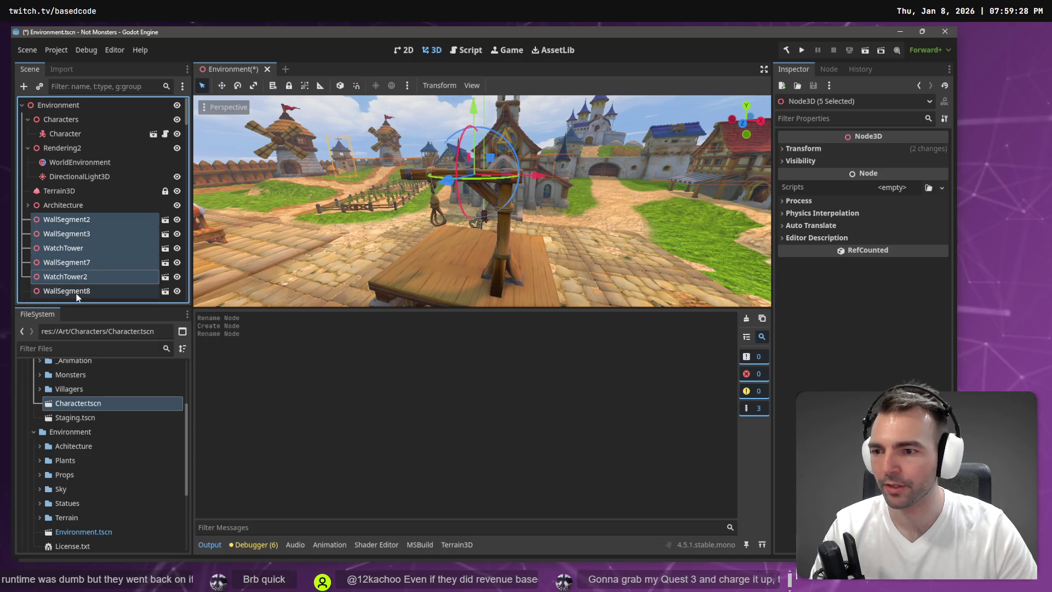
{"action": "left_click", "coordinate": [76, 291], "text": "shift"}
- Add WatchTower3, CittyGate2 and Stockade through Stockade4 to the selection
{"action": "scroll", "coordinate": [80, 186], "scroll_direction": "down", "scroll_amount": 5}
{"action": "left_click", "coordinate": [81, 180], "text": "shift"}
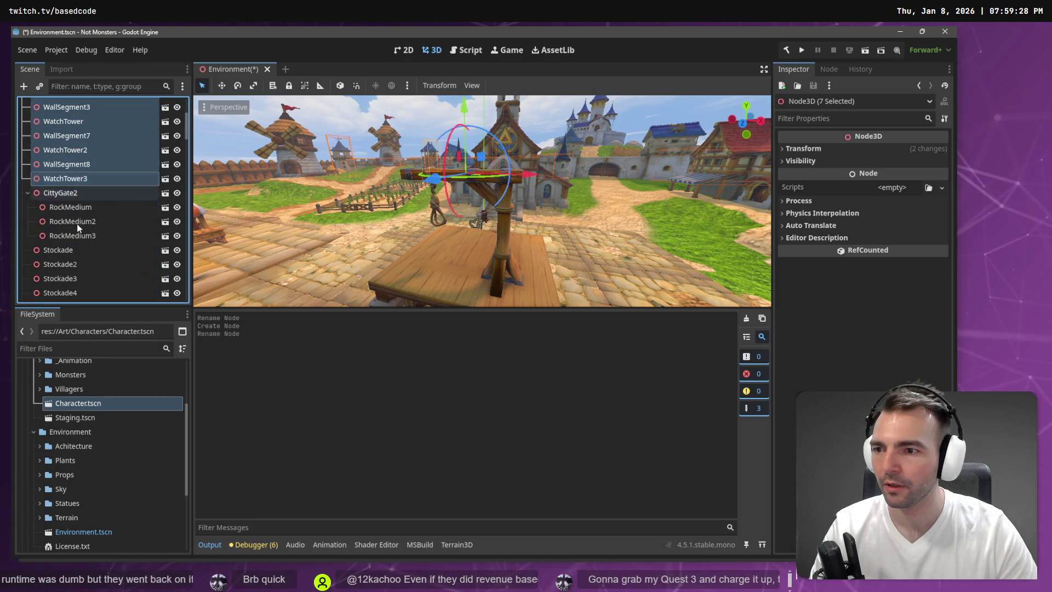
{"action": "left_click", "coordinate": [74, 193], "text": "shift"}
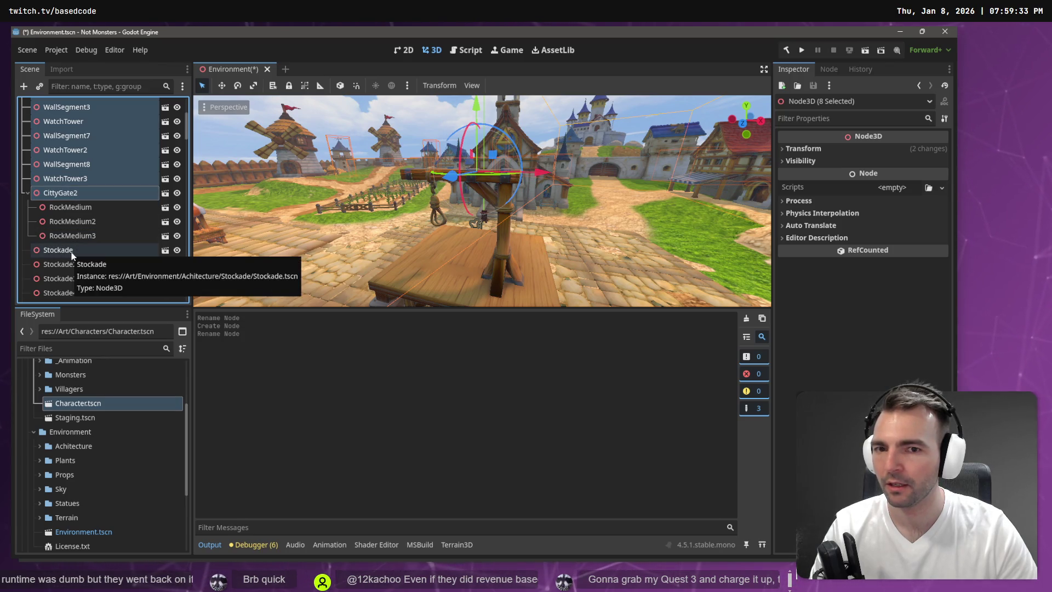
{"action": "left_click", "coordinate": [71, 250], "text": "ctrl"}
{"action": "left_click", "coordinate": [71, 264], "text": "ctrl"}
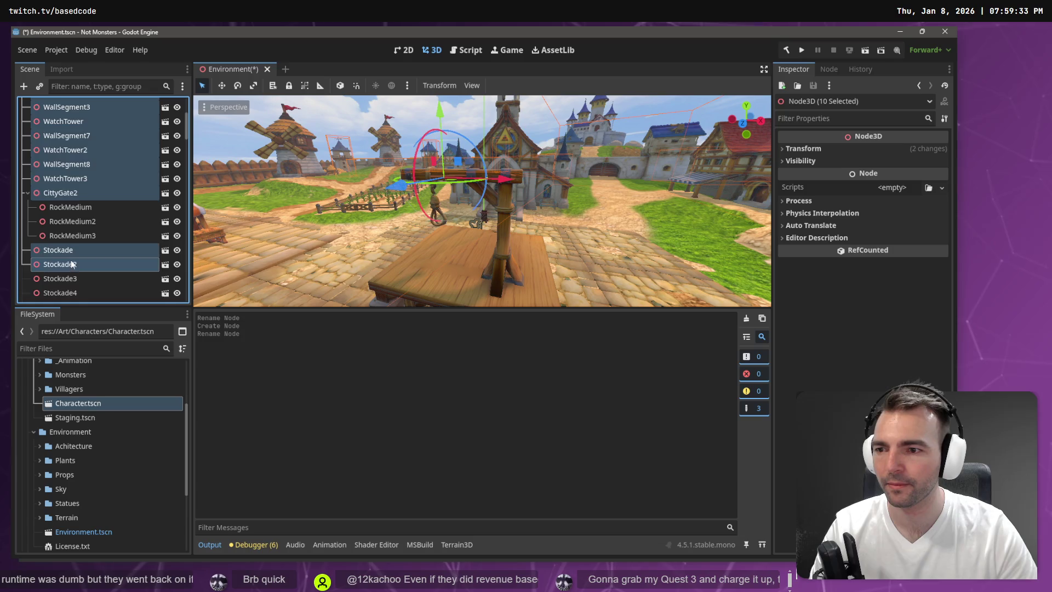
{"action": "scroll", "coordinate": [72, 233], "scroll_direction": "down", "scroll_amount": 2}
{"action": "left_click", "coordinate": [72, 229], "text": "ctrl"}
{"action": "left_click", "coordinate": [70, 242], "text": "ctrl"}
- Reparent all selected nodes under the Walls node, keeping their global transforms
{"action": "scroll", "coordinate": [68, 251], "scroll_direction": "down", "scroll_amount": 2}
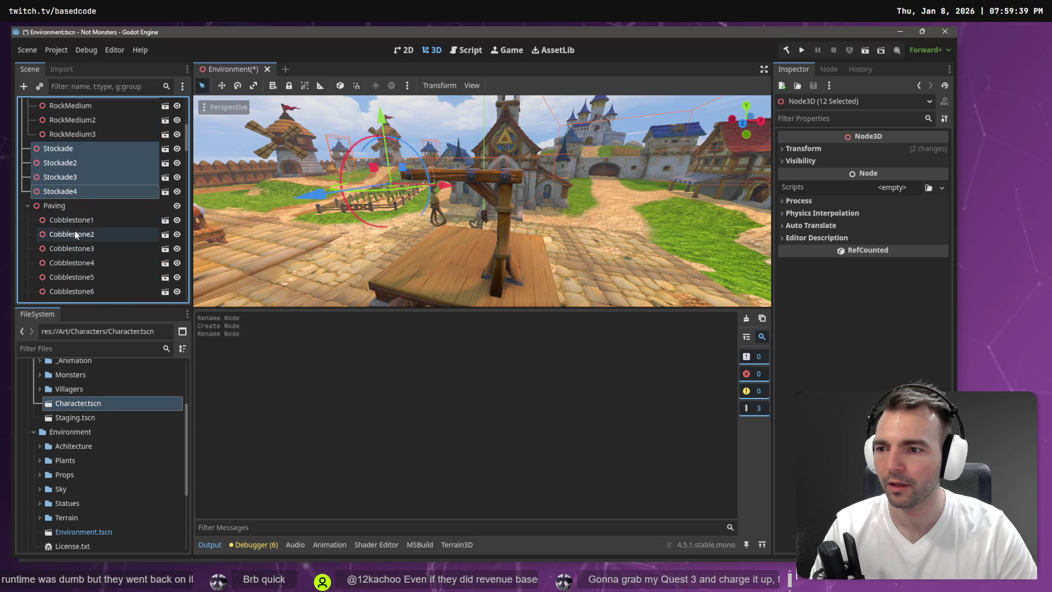
{"action": "right_click", "coordinate": [77, 190]}
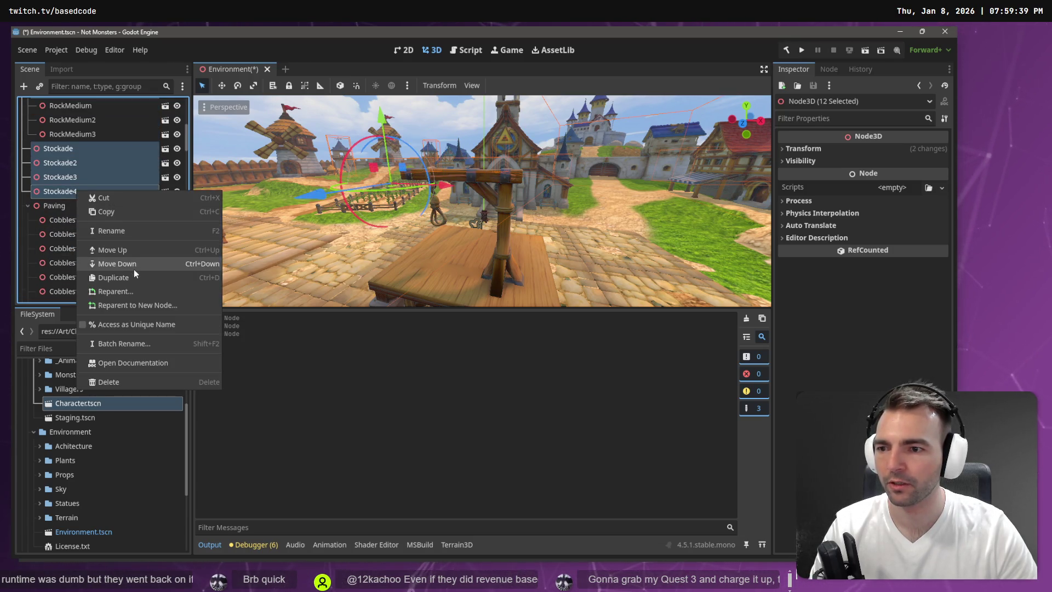
{"action": "left_click", "coordinate": [131, 290]}
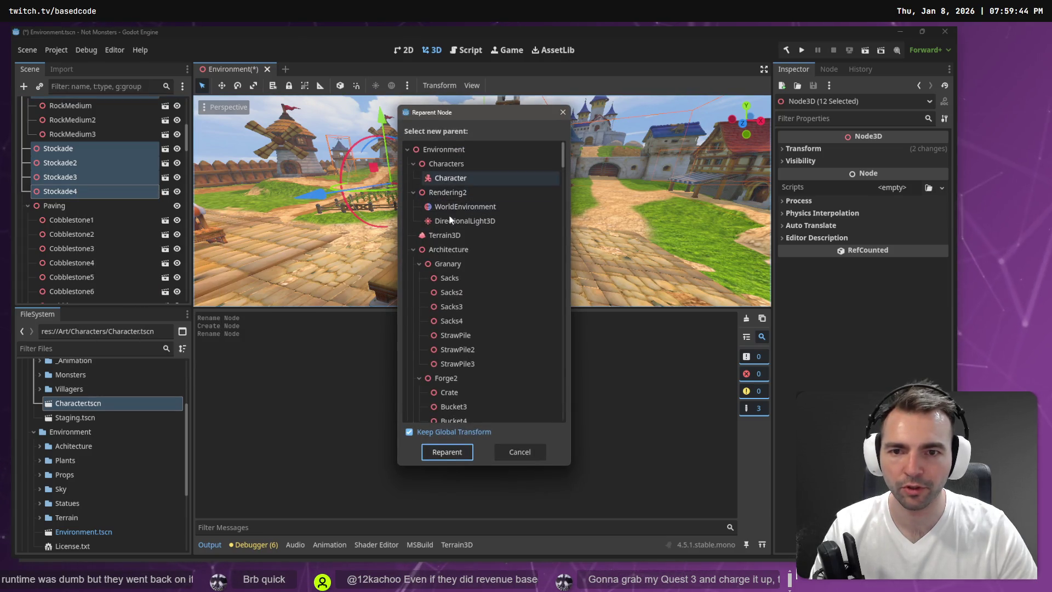
{"action": "scroll", "coordinate": [461, 329], "scroll_direction": "down", "scroll_amount": 5}
{"action": "left_click_drag", "start_coordinate": [564, 195], "coordinate": [571, 408]}
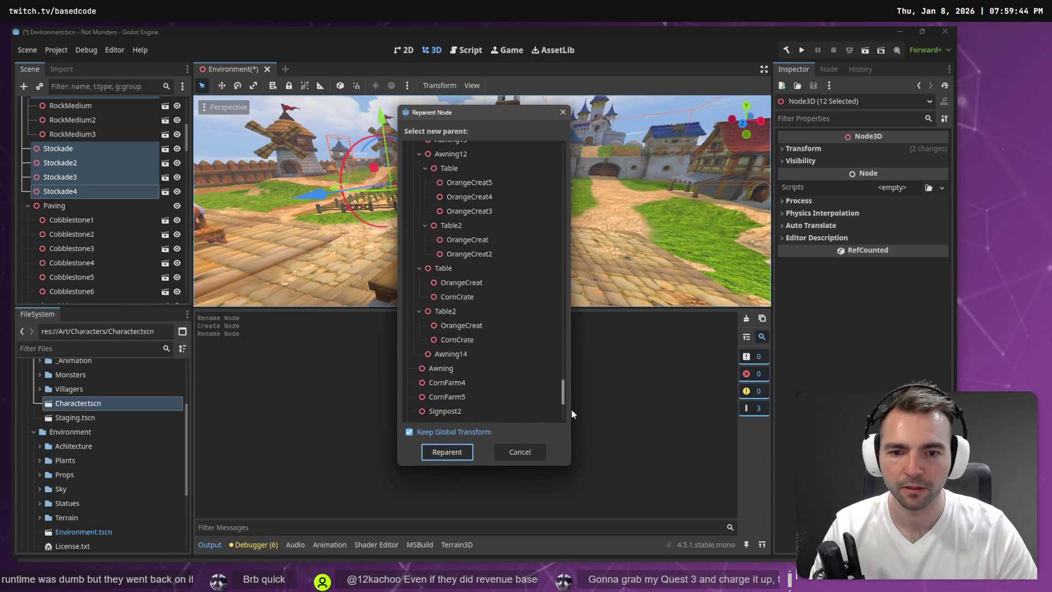
{"action": "double_click", "coordinate": [436, 413]}
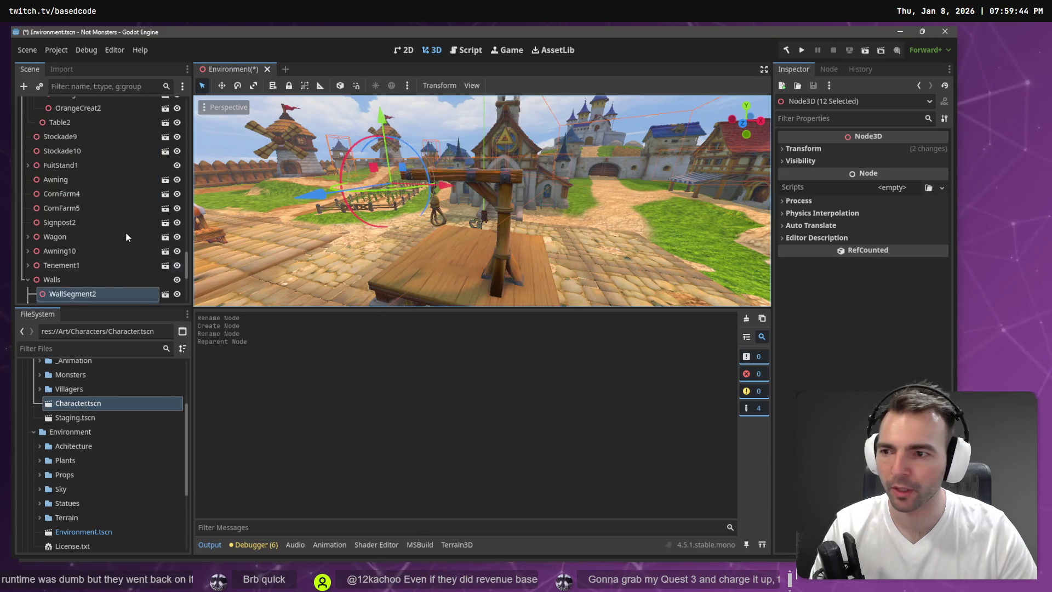
{"action": "scroll", "coordinate": [54, 283], "scroll_direction": "down", "scroll_amount": 5}
{"action": "scroll", "coordinate": [55, 276], "scroll_direction": "up", "scroll_amount": 5}
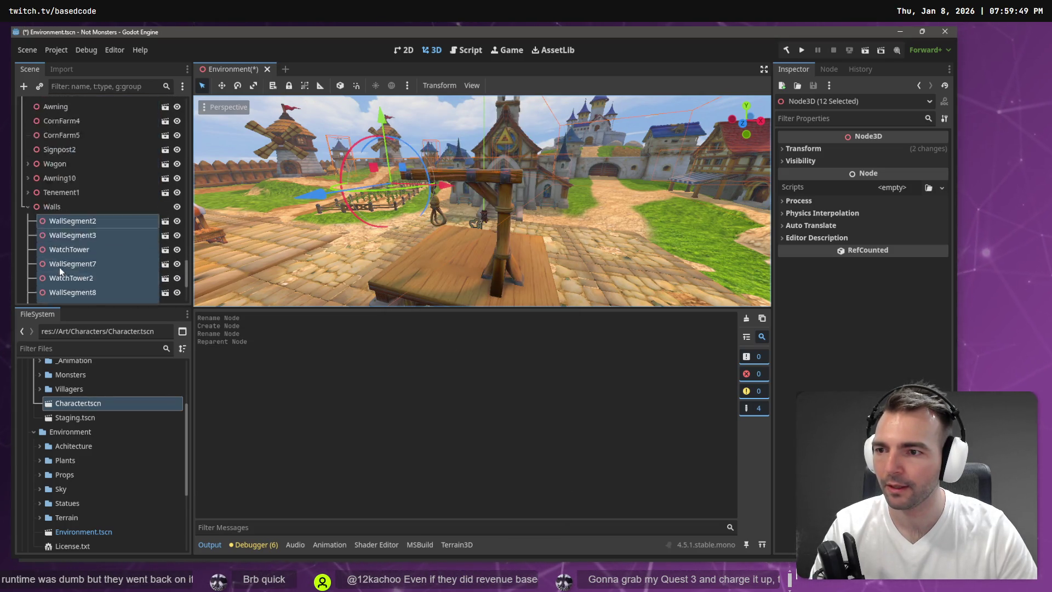
{"action": "scroll", "coordinate": [61, 257], "scroll_direction": "down", "scroll_amount": 1}
- Frame Tenement1 in the 3D viewport and zoom out to see the whole building
{"action": "left_click", "coordinate": [67, 244]}
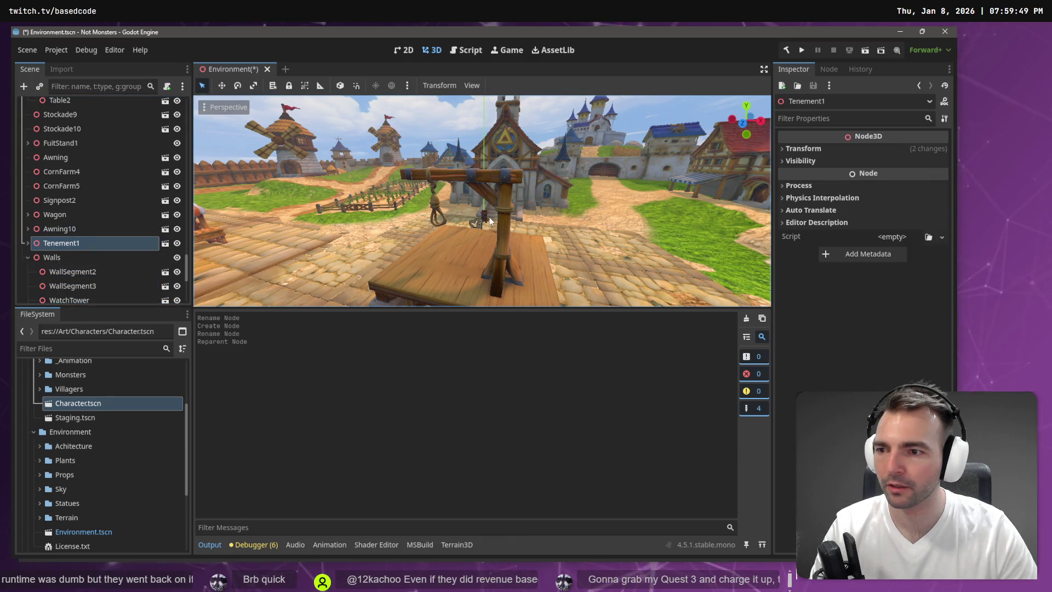
{"action": "key", "text": "f"}
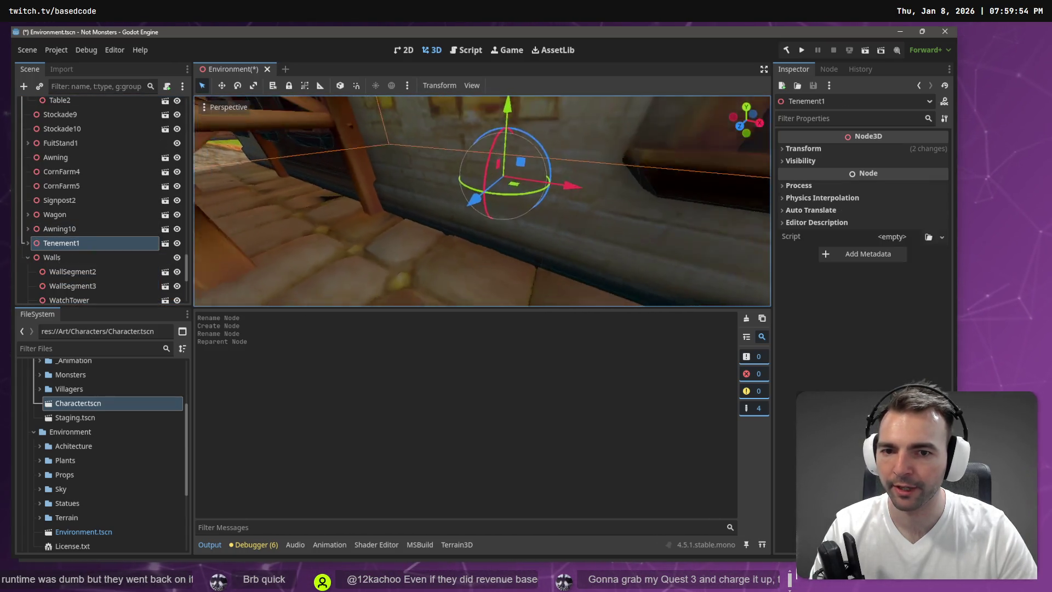
{"action": "scroll", "coordinate": [606, 182], "scroll_direction": "down", "scroll_amount": 5}
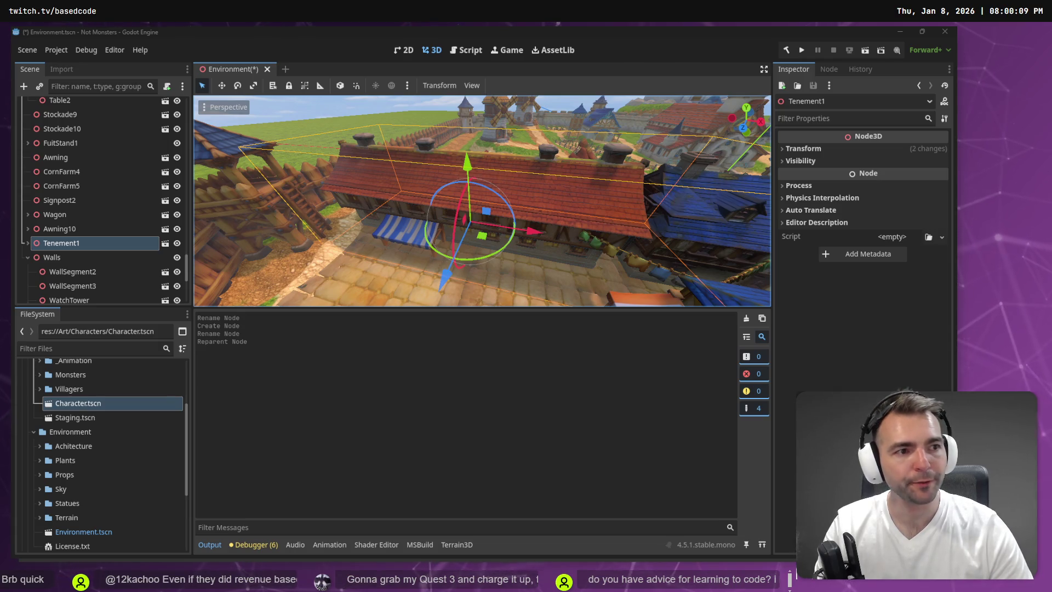
{"action": "left_click", "coordinate": [458, 51]}
{"action": "mouse_move", "coordinate": [488, 308]}
{"action": "left_mouse_down"}
{"action": "mouse_move", "coordinate": [472, 382]}
{"action": "mouse_move", "coordinate": [480, 427]}
{"action": "mouse_move", "coordinate": [337, 406]}
{"action": "left_mouse_up"}
{"action": "scroll", "coordinate": [488, 311], "scroll_direction": "up", "scroll_amount": 3}
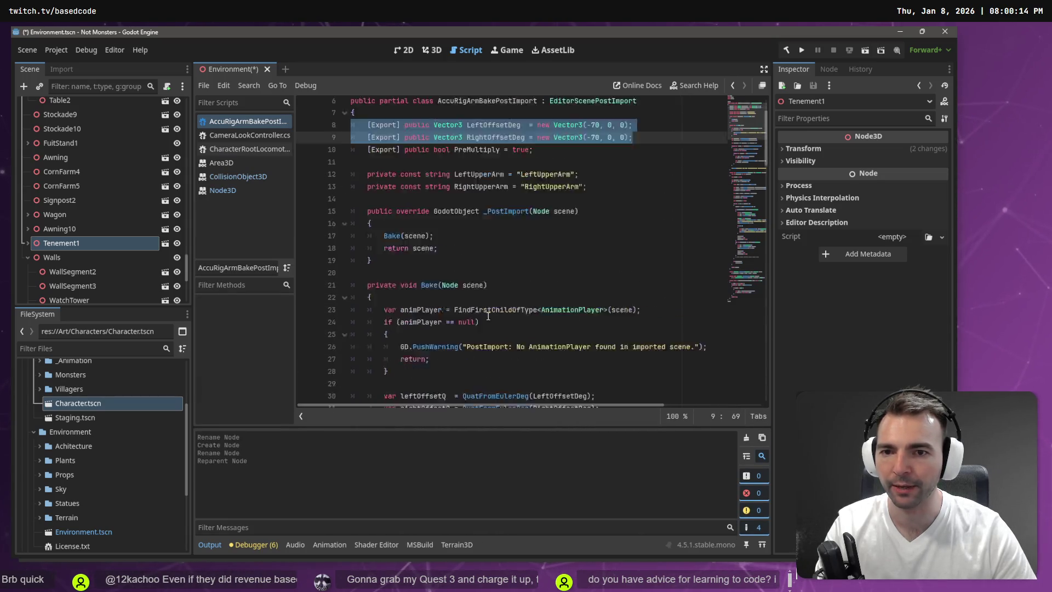
{"action": "left_click", "coordinate": [435, 172]}
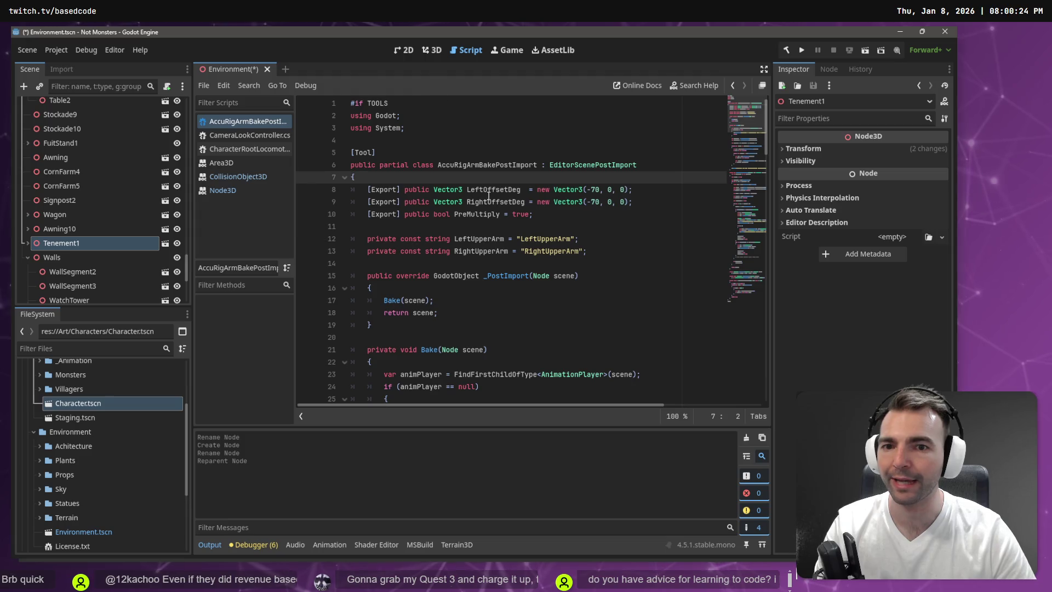
{"action": "key", "text": "Down"}
{"action": "key", "text": "Down"}
{"action": "key", "text": "Down"}
{"action": "key", "text": "End"}
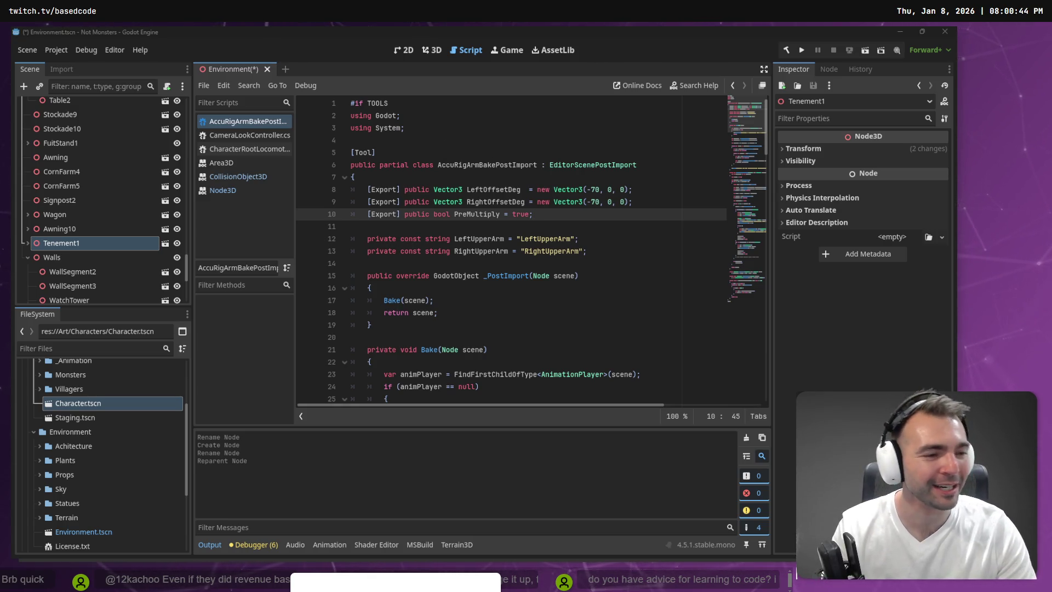
{"action": "key", "text": "alt+Tab"}
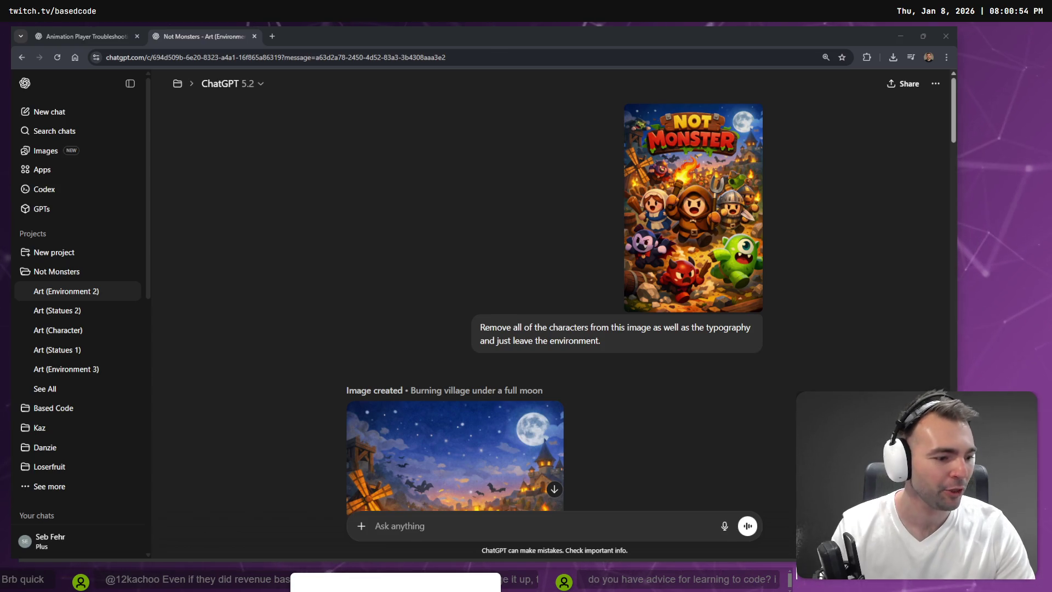
{"action": "key", "text": "alt+Tab"}
{"action": "left_click", "coordinate": [432, 52]}
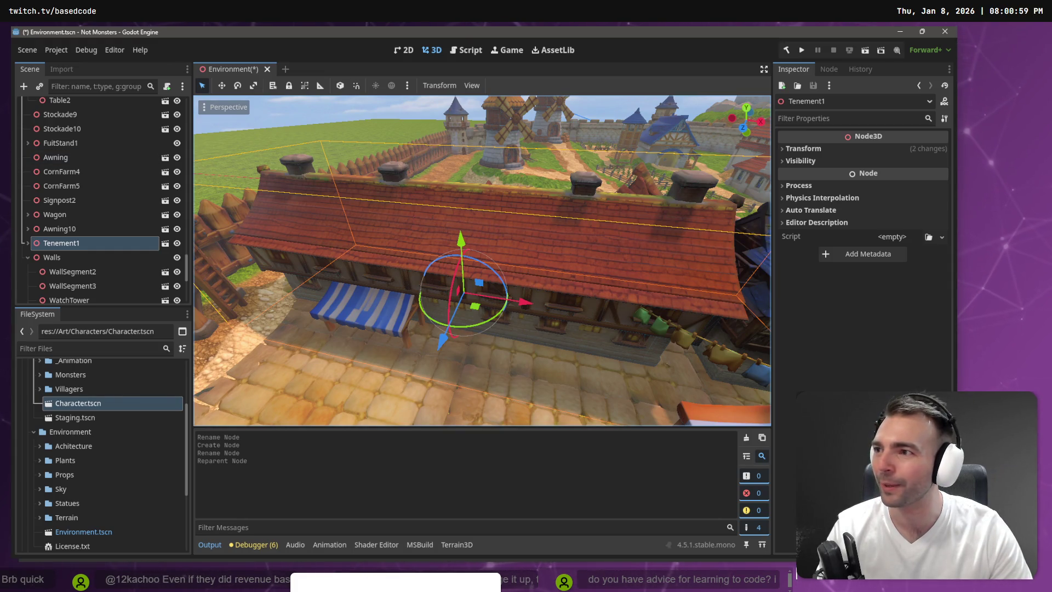
- Collapse Characters in the FileSystem dock, open ArtTests.tscn, then return to the tldraw board
{"action": "key", "text": "alt+Tab"}
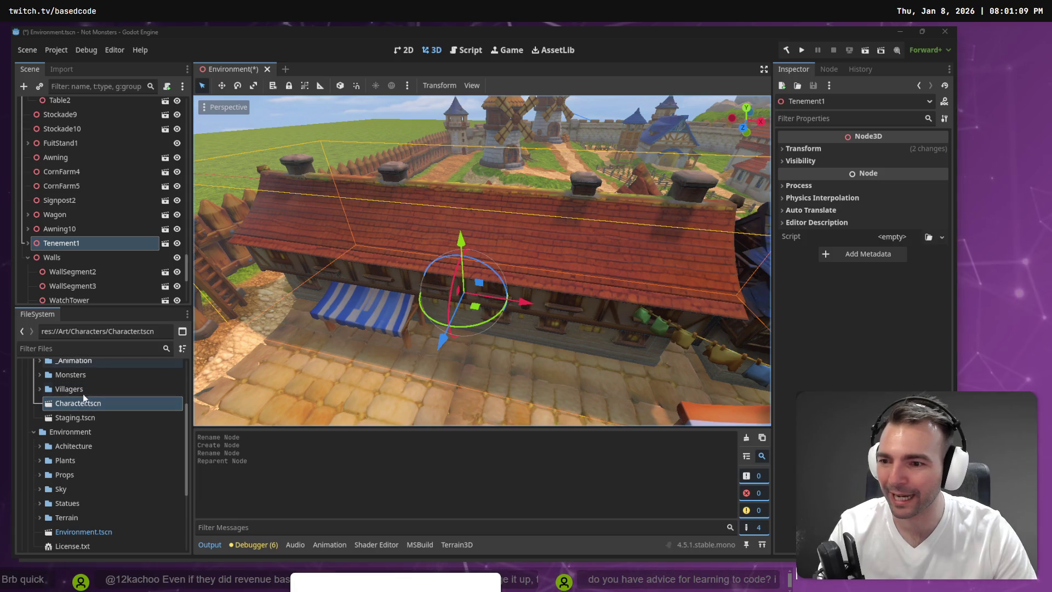
{"action": "scroll", "coordinate": [102, 396], "scroll_direction": "up", "scroll_amount": 3}
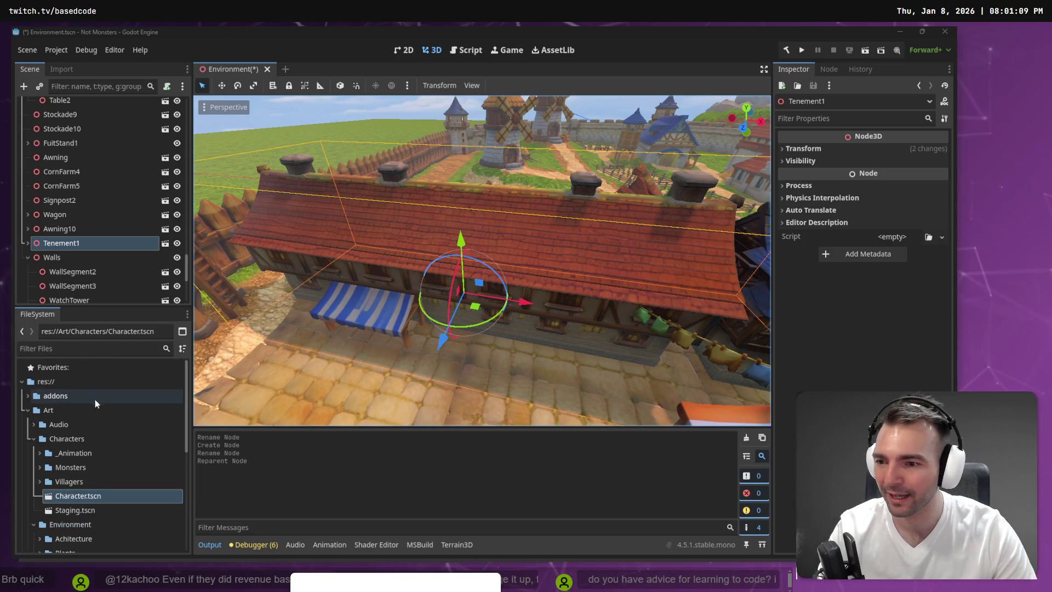
{"action": "left_click", "coordinate": [33, 439]}
{"action": "scroll", "coordinate": [54, 446], "scroll_direction": "down", "scroll_amount": 5}
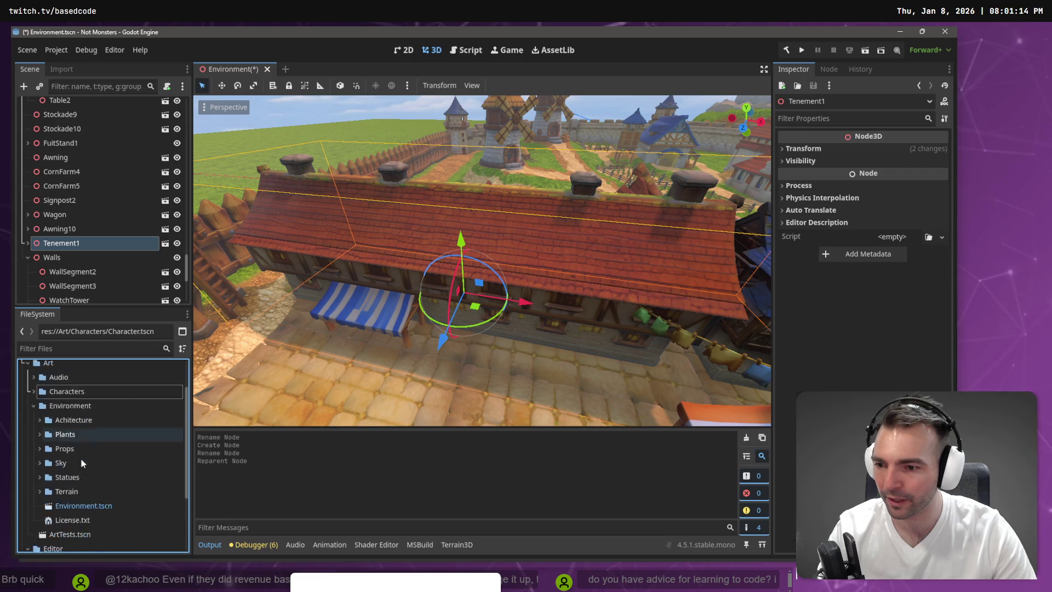
{"action": "left_click", "coordinate": [72, 443]}
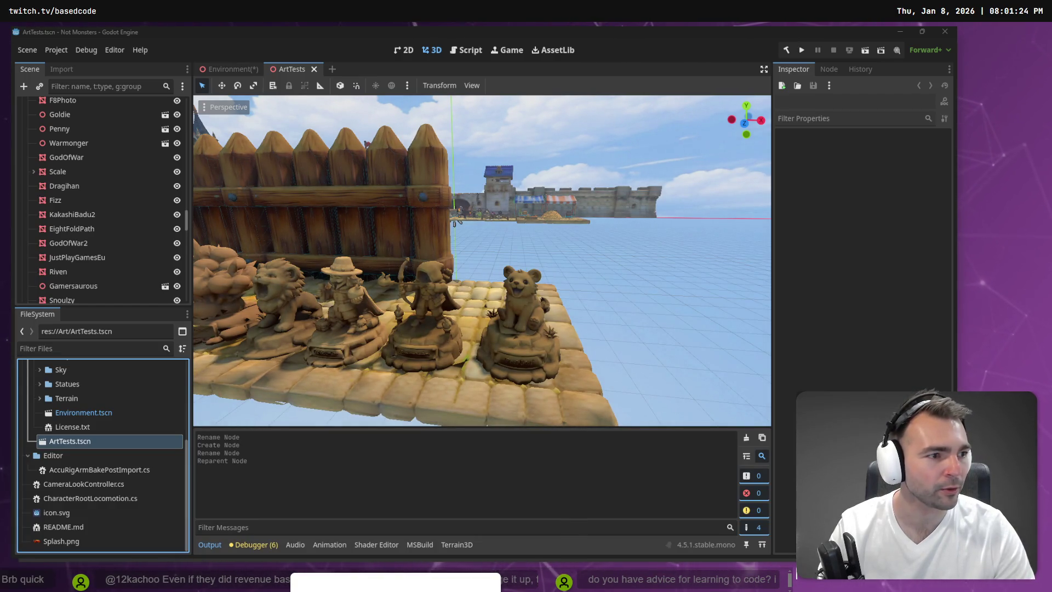
{"action": "key", "text": "alt+Tab"}
- Pan and zoom the tldraw canvas to the Supporter's Crypt frame and its first statues
{"action": "scroll", "coordinate": [749, 200], "scroll_direction": "down", "scroll_amount": 10}
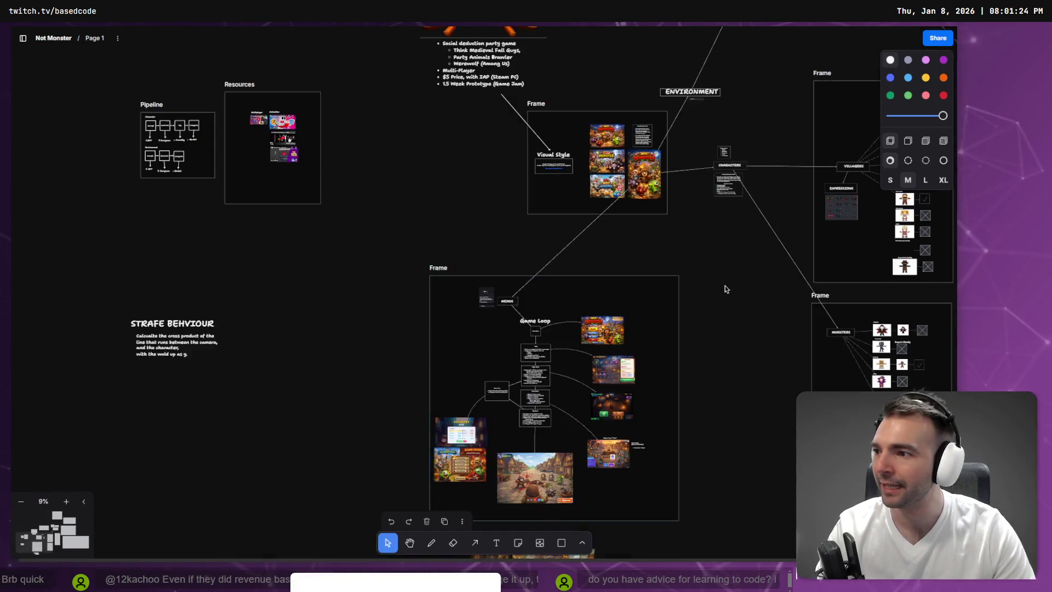
{"action": "scroll", "coordinate": [726, 289], "scroll_direction": "right", "scroll_amount": 10}
{"action": "scroll", "coordinate": [338, 365], "scroll_direction": "down", "scroll_amount": 3}
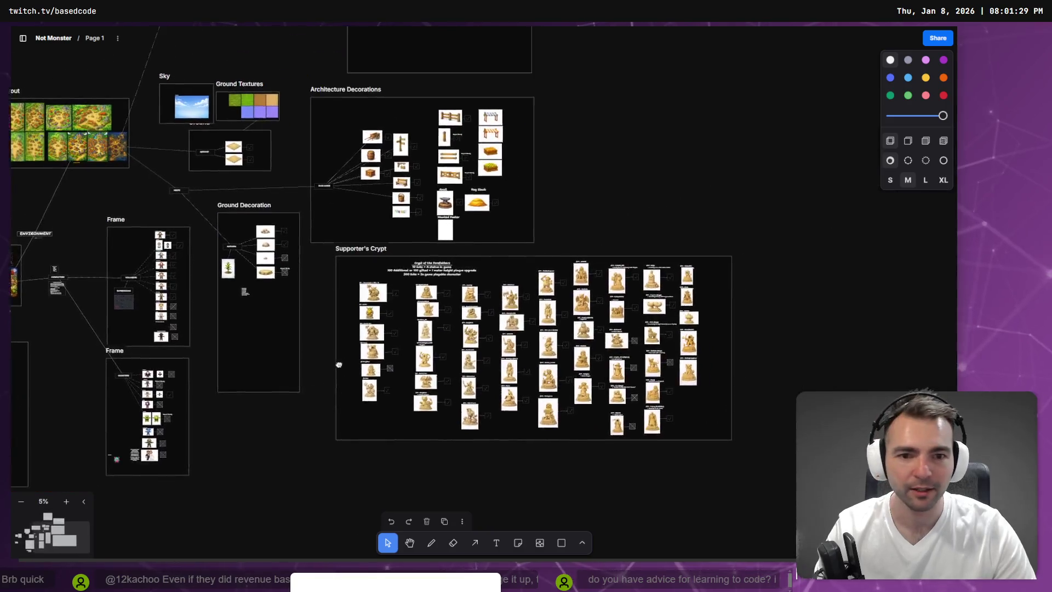
{"action": "scroll", "coordinate": [339, 365], "scroll_direction": "up", "scroll_amount": 5}
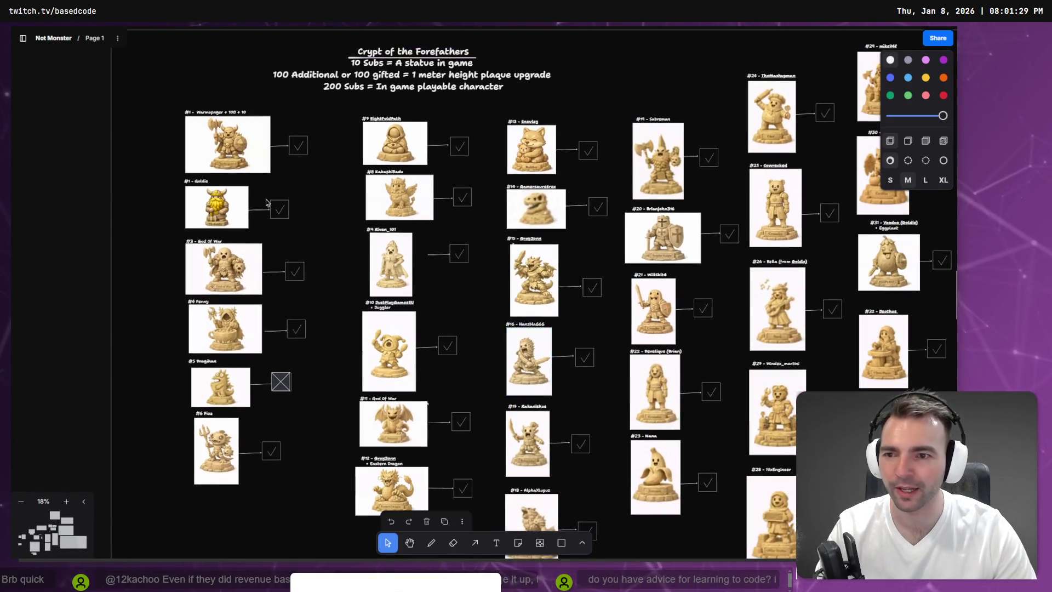
{"action": "scroll", "coordinate": [266, 203], "scroll_direction": "up", "scroll_amount": 10}
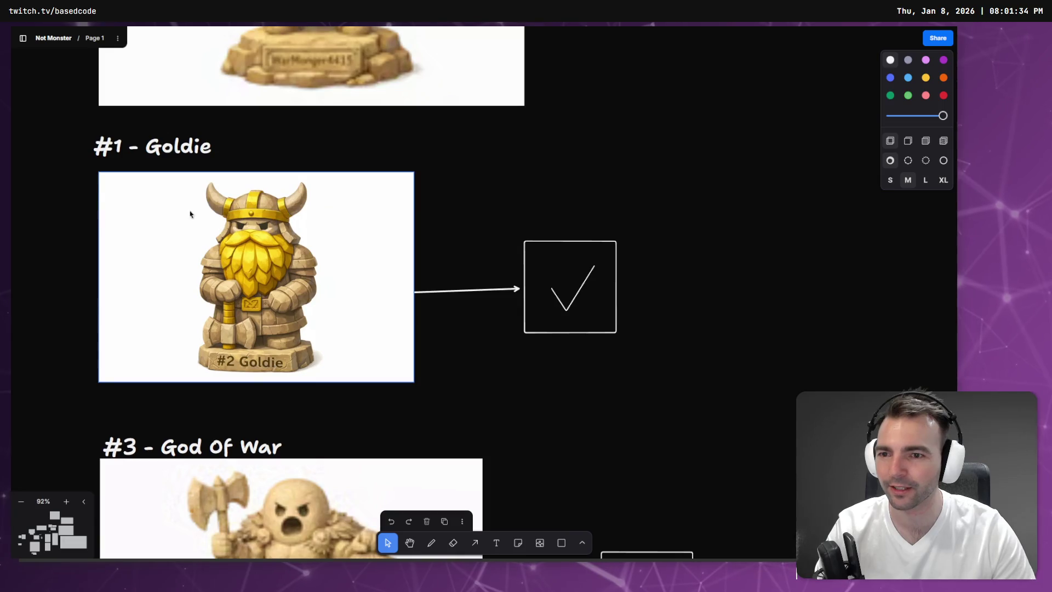
{"action": "scroll", "coordinate": [390, 204], "scroll_direction": "down", "scroll_amount": 5}
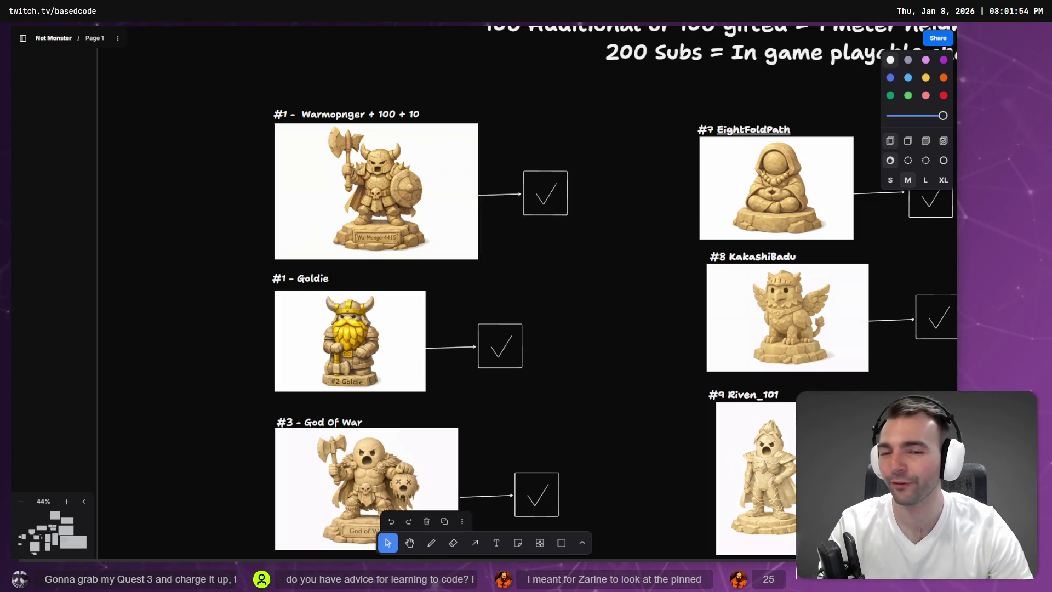
- Pan and zoom down the statue columns until entries #37 through #50 are visible
{"action": "scroll", "coordinate": [471, 219], "scroll_direction": "down", "scroll_amount": 3}
{"action": "scroll", "coordinate": [468, 307], "scroll_direction": "up", "scroll_amount": 8}
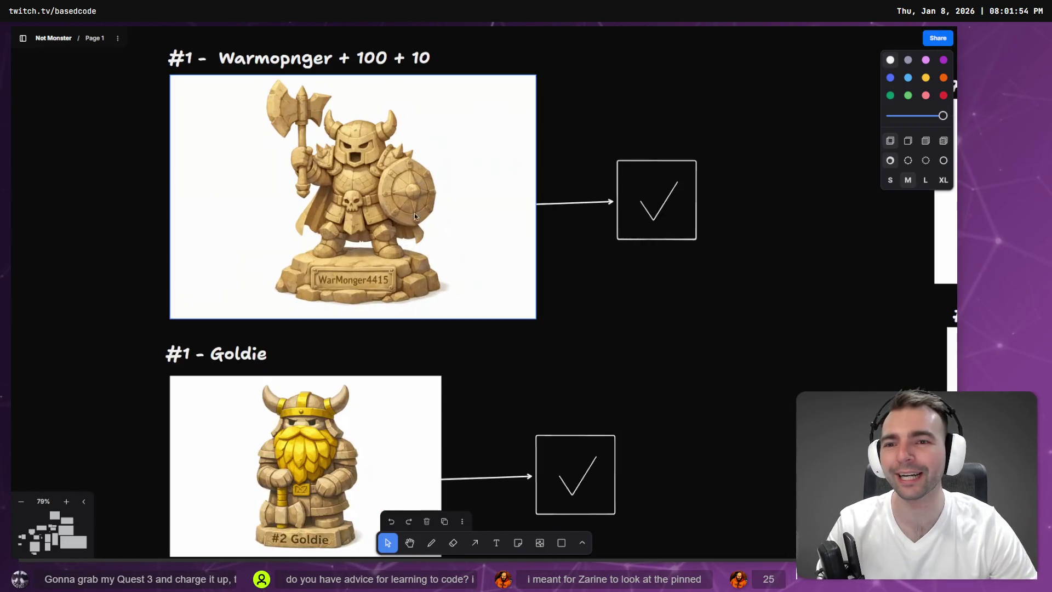
{"action": "scroll", "coordinate": [338, 172], "scroll_direction": "down", "scroll_amount": 1}
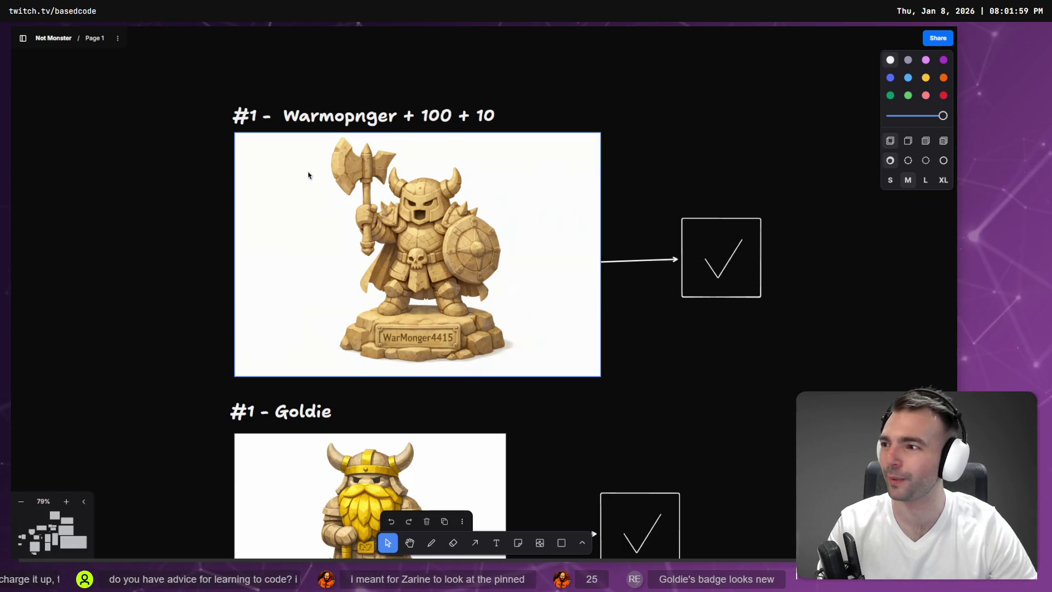
{"action": "scroll", "coordinate": [308, 176], "scroll_direction": "up", "scroll_amount": 1}
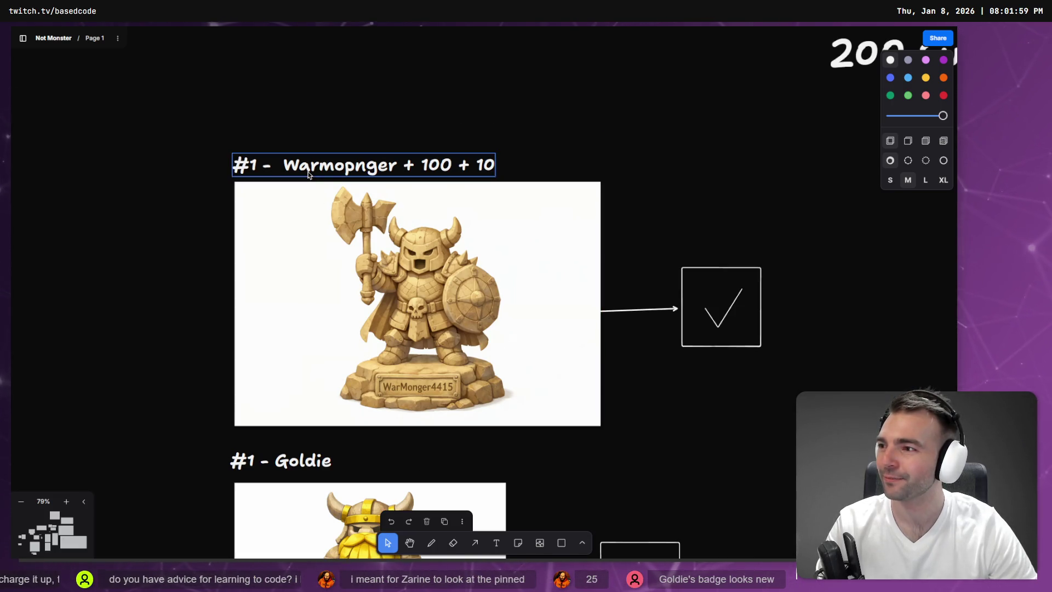
{"action": "scroll", "coordinate": [308, 176], "scroll_direction": "down", "scroll_amount": 1}
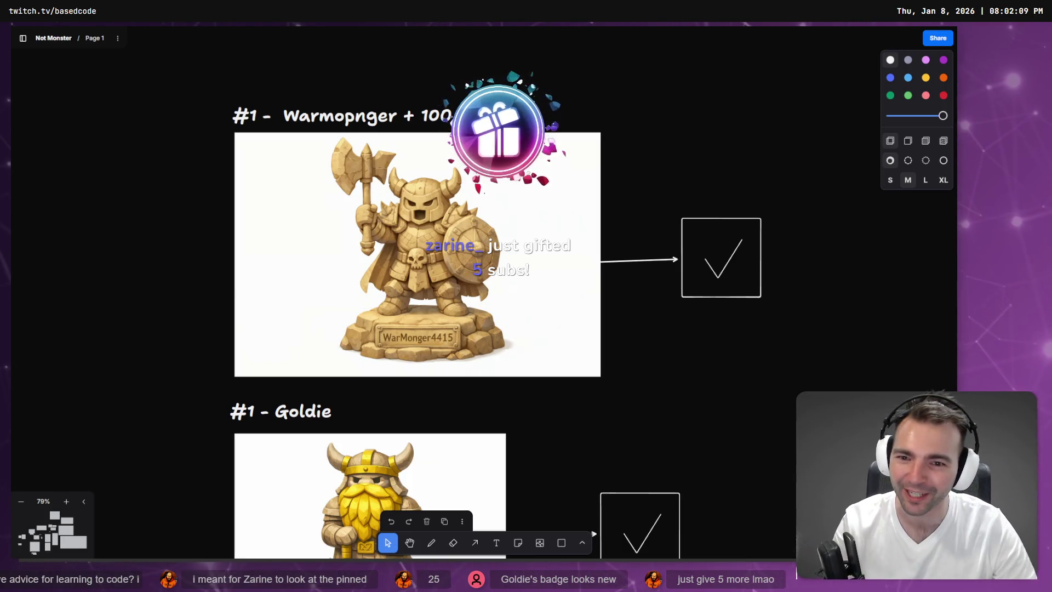
{"action": "scroll", "coordinate": [742, 364], "scroll_direction": "down", "scroll_amount": 2}
{"action": "scroll", "coordinate": [743, 364], "scroll_direction": "down", "scroll_amount": 5}
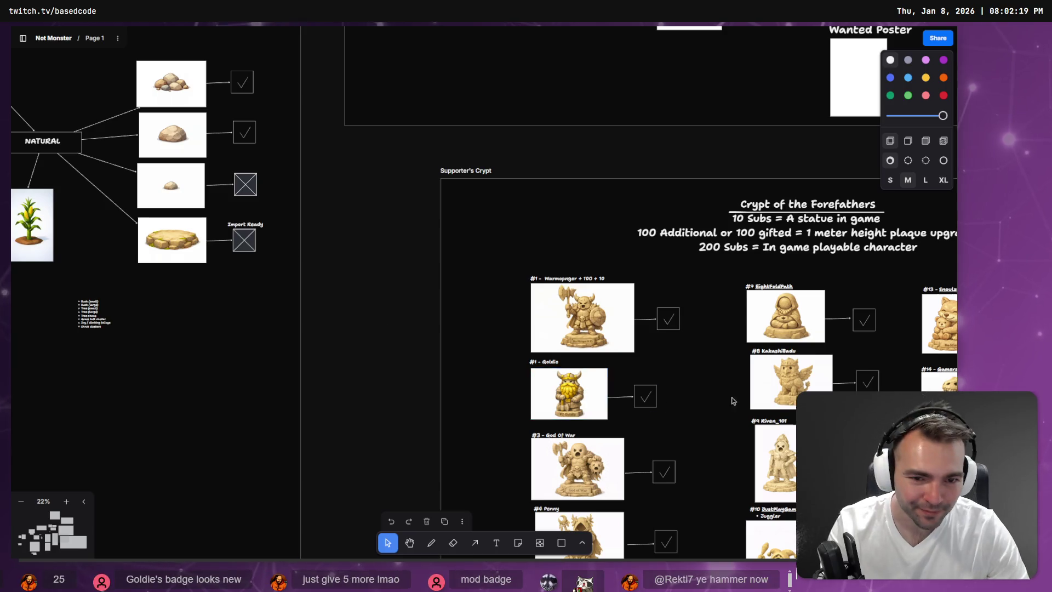
{"action": "scroll", "coordinate": [515, 218], "scroll_direction": "down", "scroll_amount": 5}
{"action": "scroll", "coordinate": [515, 218], "scroll_direction": "down", "scroll_amount": 3}
{"action": "scroll", "coordinate": [563, 239], "scroll_direction": "up", "scroll_amount": 5}
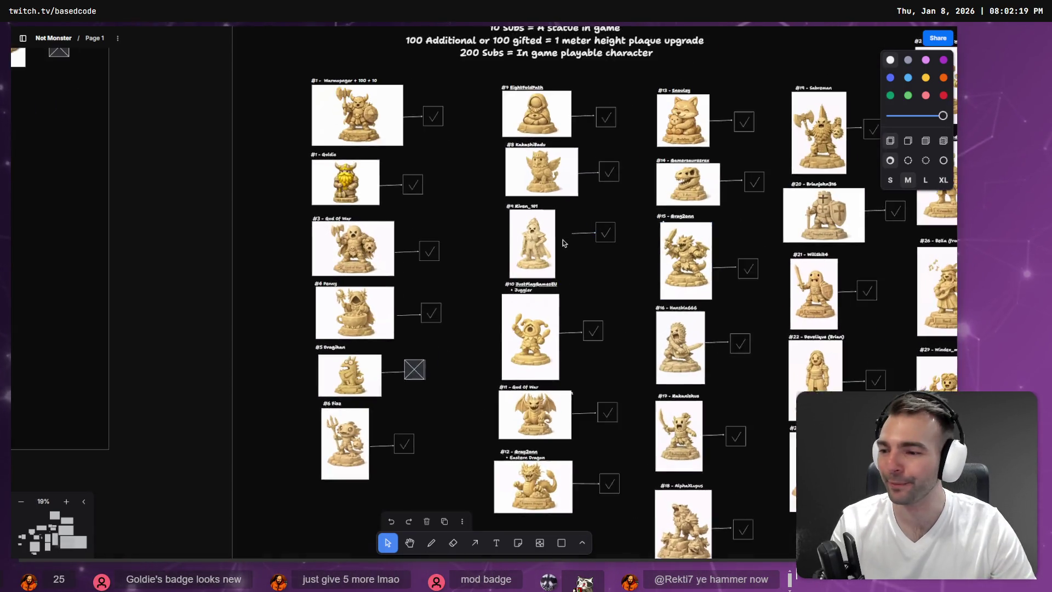
{"action": "scroll", "coordinate": [611, 255], "scroll_direction": "down", "scroll_amount": 3}
{"action": "scroll", "coordinate": [611, 255], "scroll_direction": "up", "scroll_amount": 5}
{"action": "scroll", "coordinate": [611, 255], "scroll_direction": "down", "scroll_amount": 5}
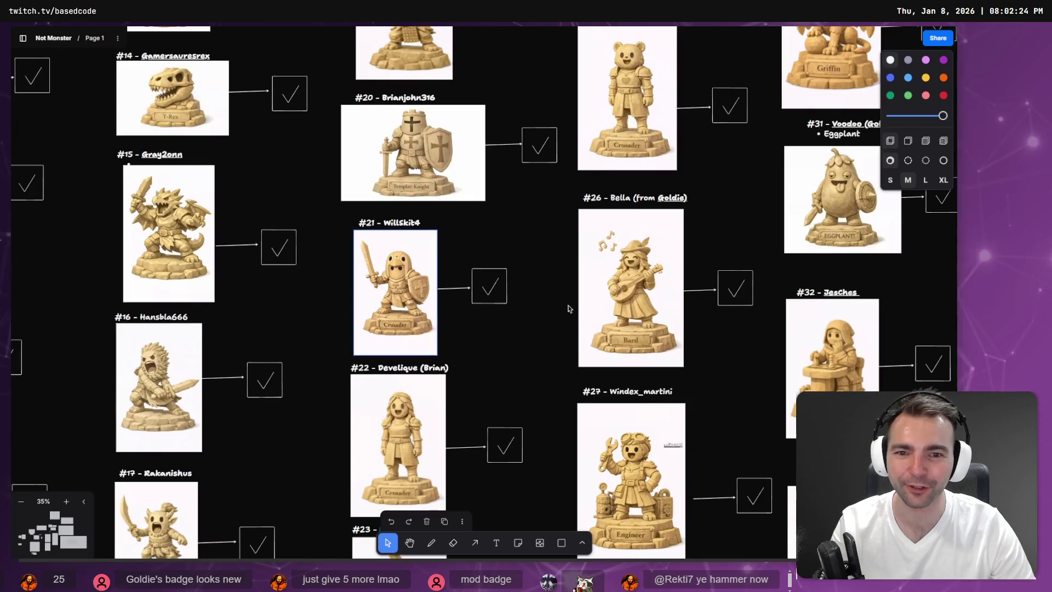
{"action": "scroll", "coordinate": [712, 291], "scroll_direction": "right", "scroll_amount": 10}
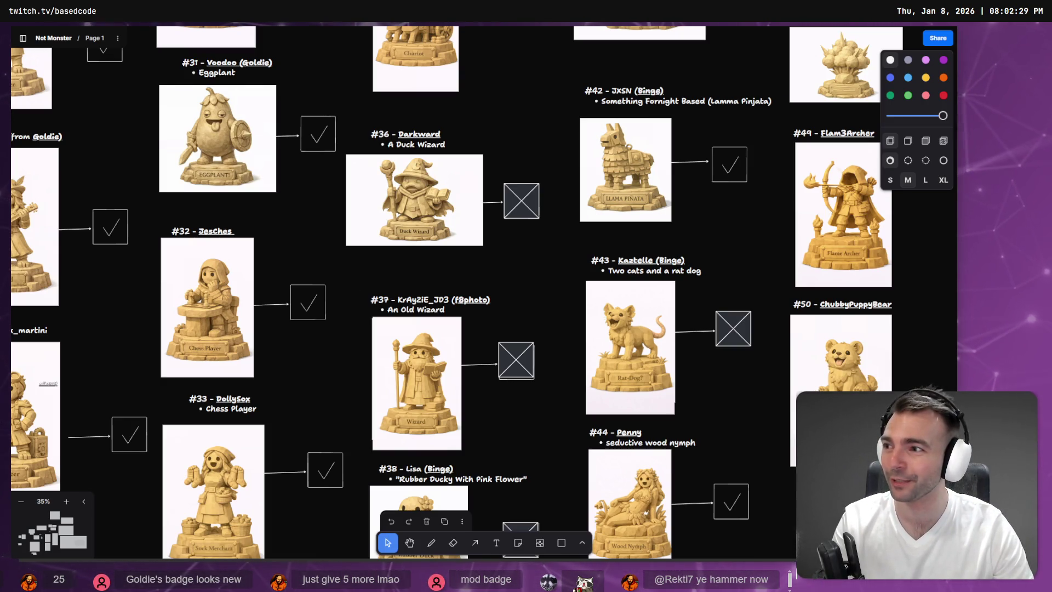
{"action": "scroll", "coordinate": [463, 321], "scroll_direction": "right", "scroll_amount": 10}
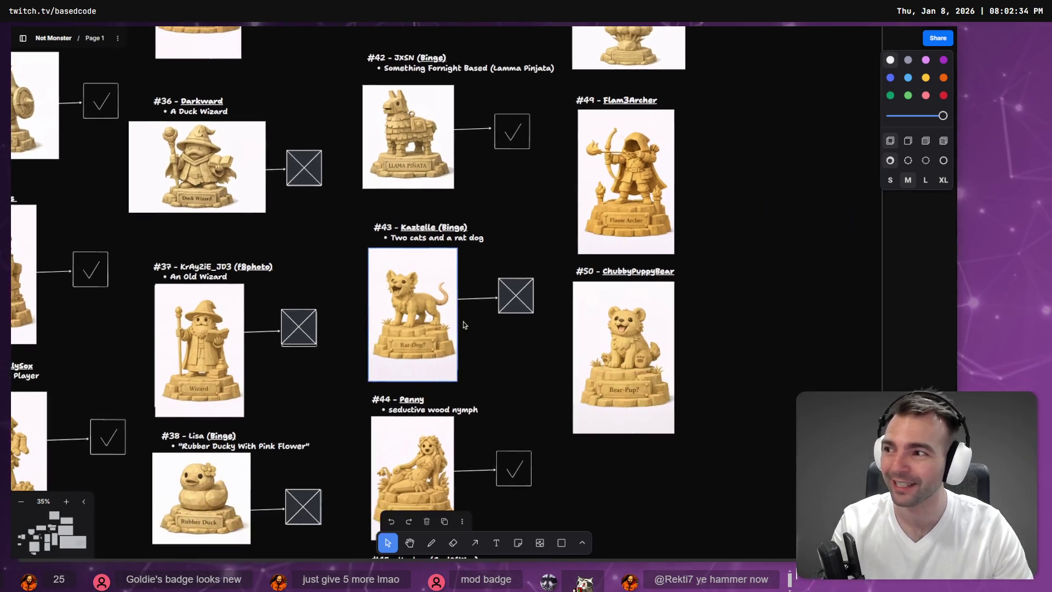
{"action": "scroll", "coordinate": [493, 129], "scroll_direction": "up", "scroll_amount": 3}
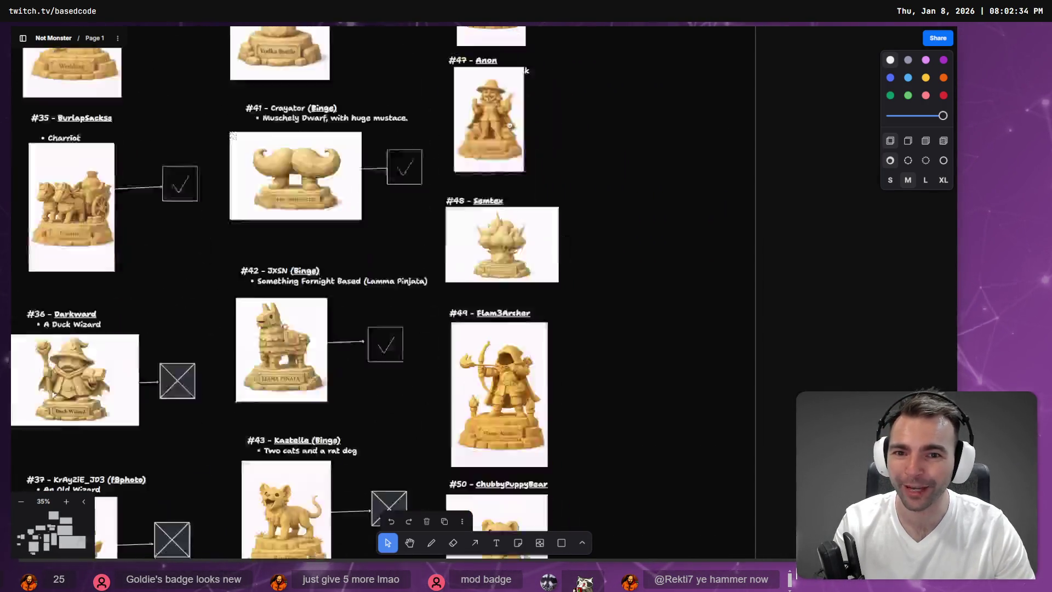
{"action": "scroll", "coordinate": [508, 114], "scroll_direction": "down", "scroll_amount": 3}
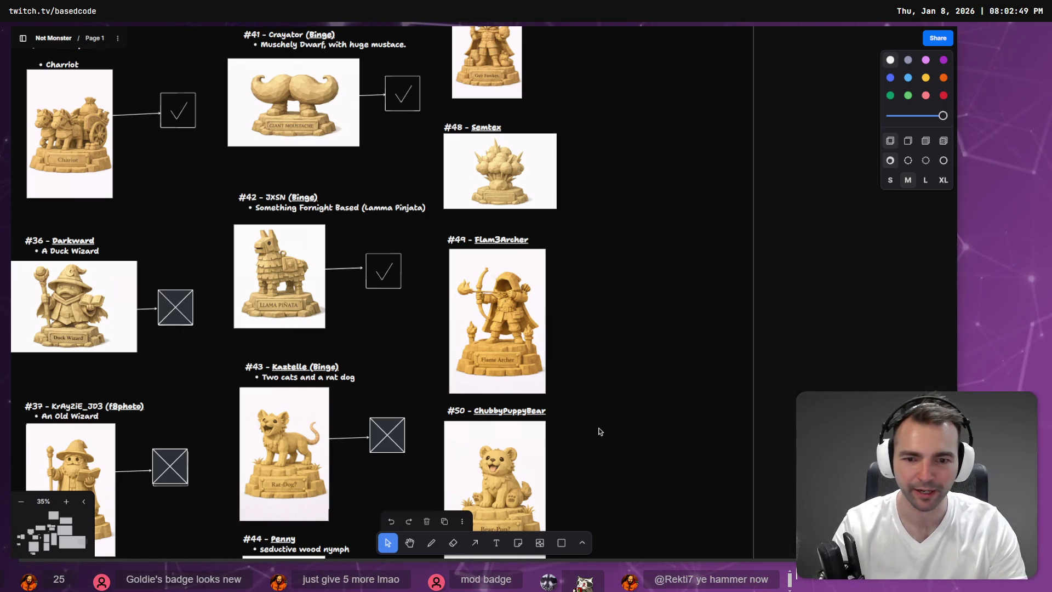
{"action": "scroll", "coordinate": [583, 244], "scroll_direction": "down", "scroll_amount": 5}
- Remove the stray duplicate of the #50 ChubbyPuppyBear card placed below the entry
{"action": "left_click", "coordinate": [502, 153]}
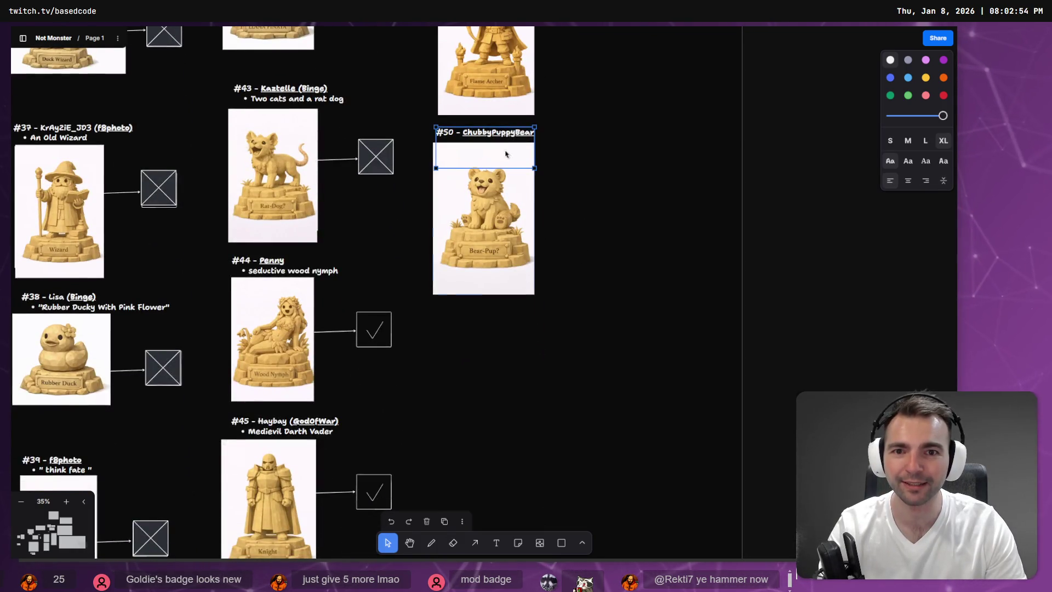
{"action": "mouse_move", "coordinate": [492, 213]}
{"action": "left_mouse_down"}
{"action": "mouse_move", "coordinate": [490, 405]}
{"action": "mouse_move", "coordinate": [491, 387]}
{"action": "left_mouse_up"}
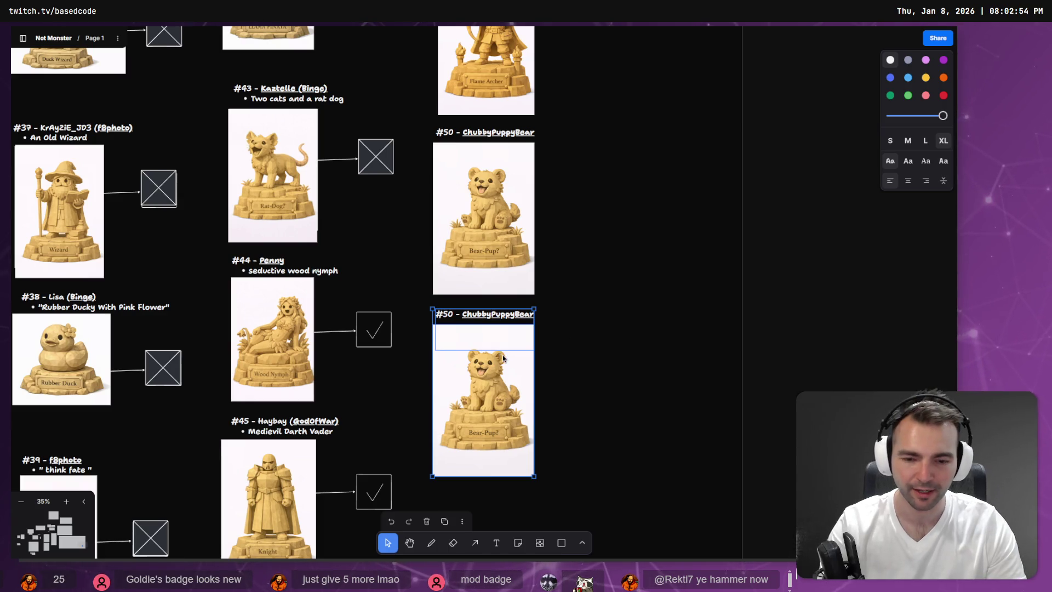
{"action": "left_click", "coordinate": [538, 333]}
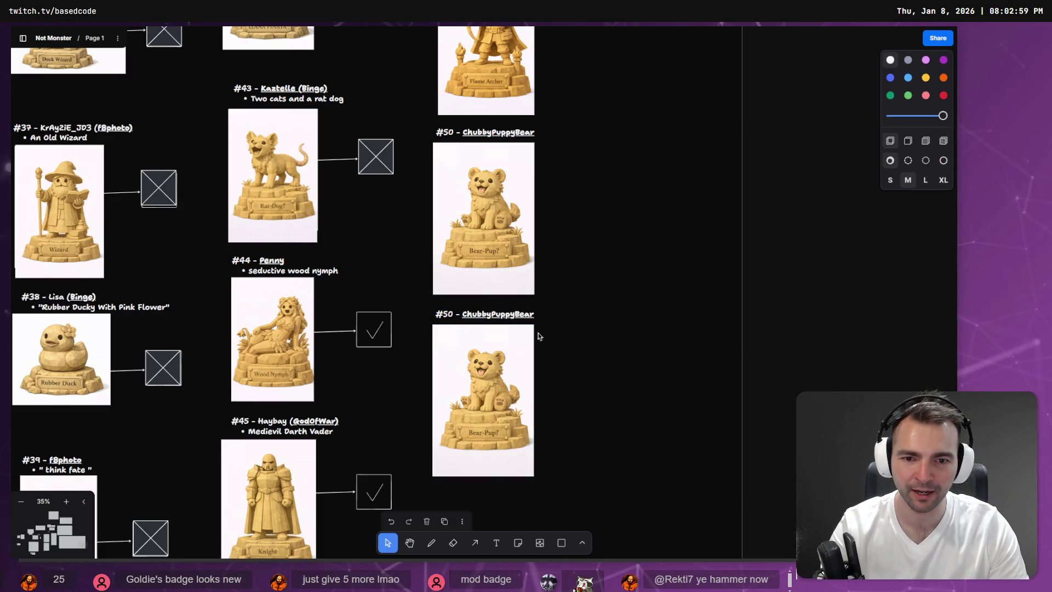
{"action": "left_click", "coordinate": [511, 384]}
{"action": "key", "text": "Delete"}
- Draw a new empty frame below the Supporter's Crypt board
{"action": "scroll", "coordinate": [511, 385], "scroll_direction": "down", "scroll_amount": 6}
{"action": "scroll", "coordinate": [518, 383], "scroll_direction": "down", "scroll_amount": 10}
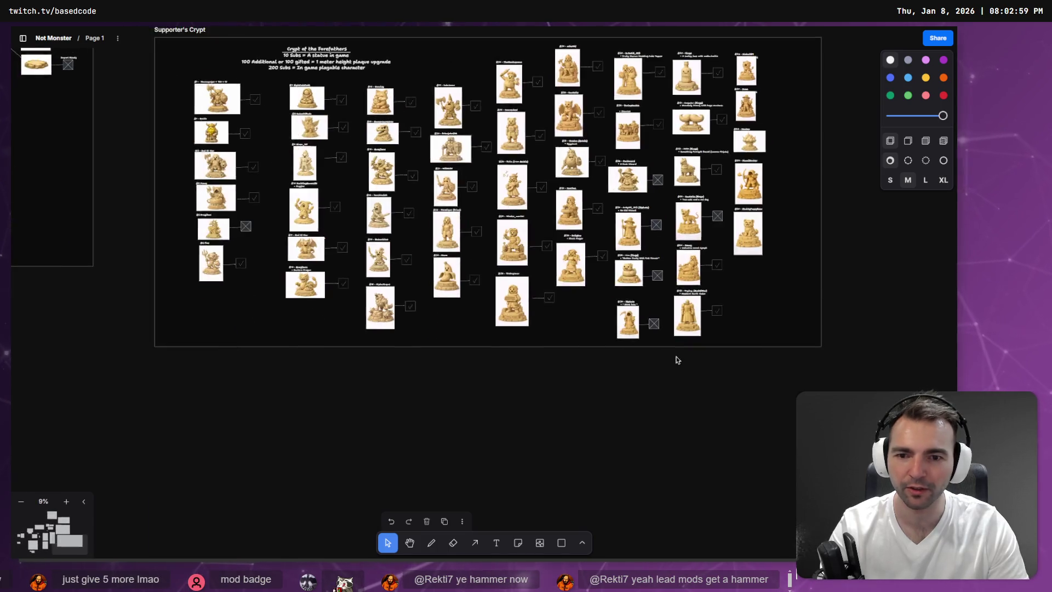
{"action": "left_click", "coordinate": [583, 542]}
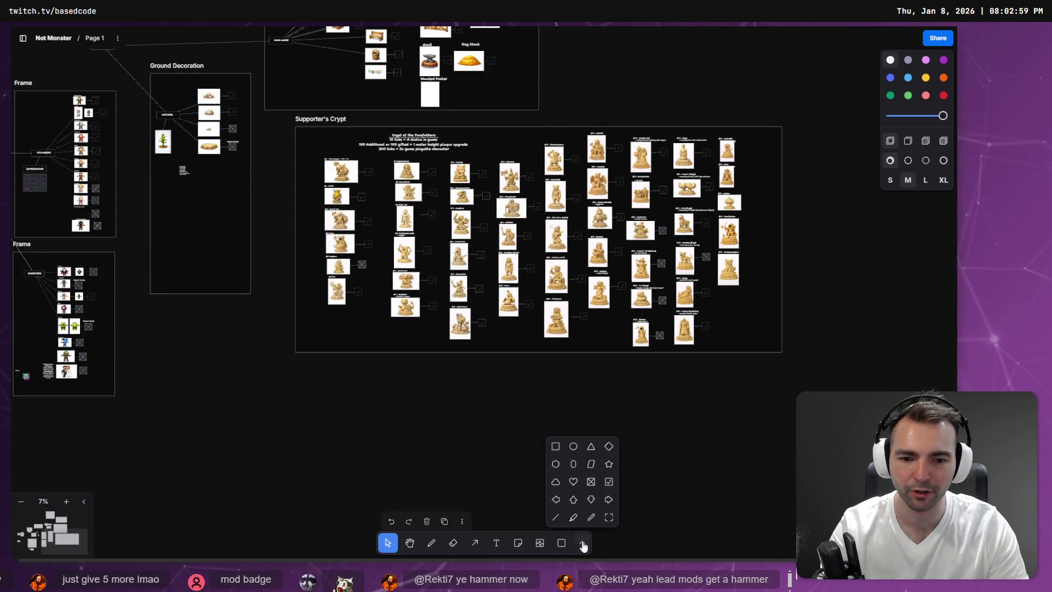
{"action": "left_click", "coordinate": [609, 518]}
{"action": "left_click_drag", "start_coordinate": [299, 365], "coordinate": [776, 521]}
{"action": "left_click", "coordinate": [304, 390]}
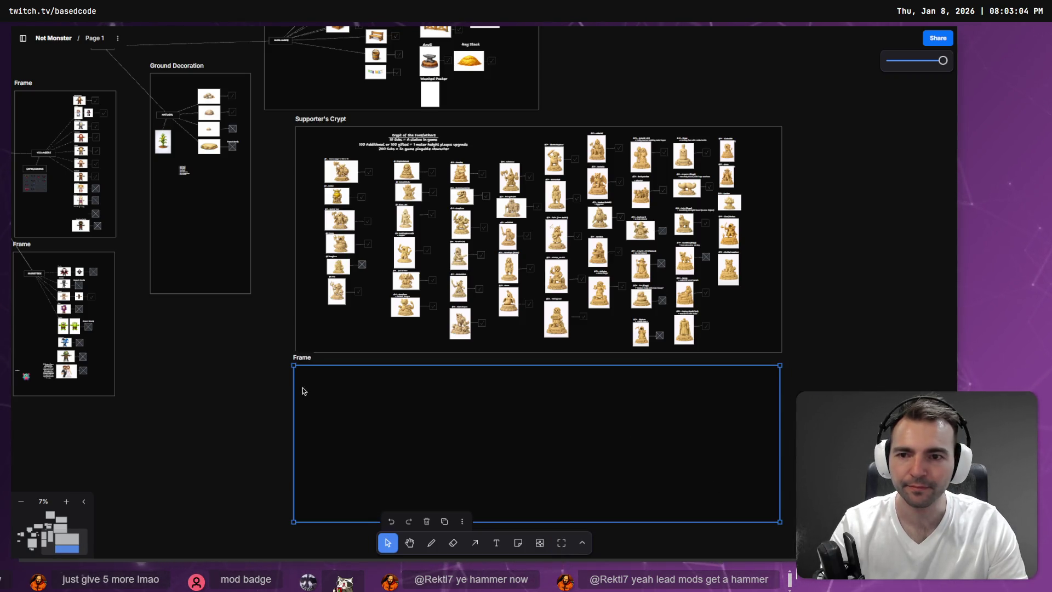
{"action": "key", "text": "Escape"}
- Paste the #50 ChubbyPuppyBear card into the new frame and delete its bear image
{"action": "scroll", "coordinate": [329, 388], "scroll_direction": "up", "scroll_amount": 5}
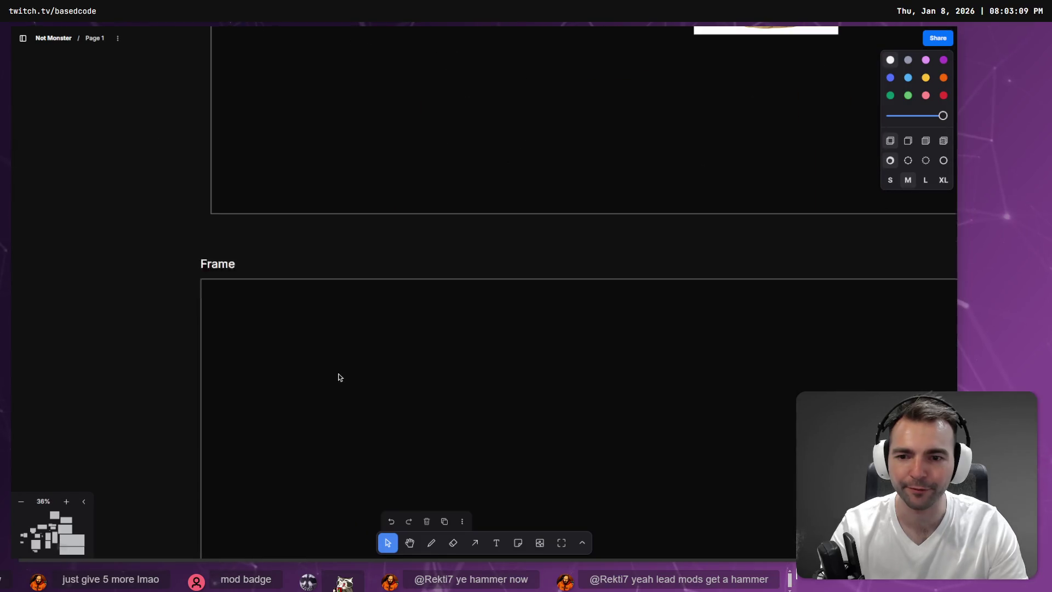
{"action": "key", "text": "ctrl+v"}
{"action": "mouse_move", "coordinate": [493, 294]}
{"action": "left_mouse_down"}
{"action": "mouse_move", "coordinate": [315, 422]}
{"action": "mouse_move", "coordinate": [312, 410]}
{"action": "left_mouse_up"}
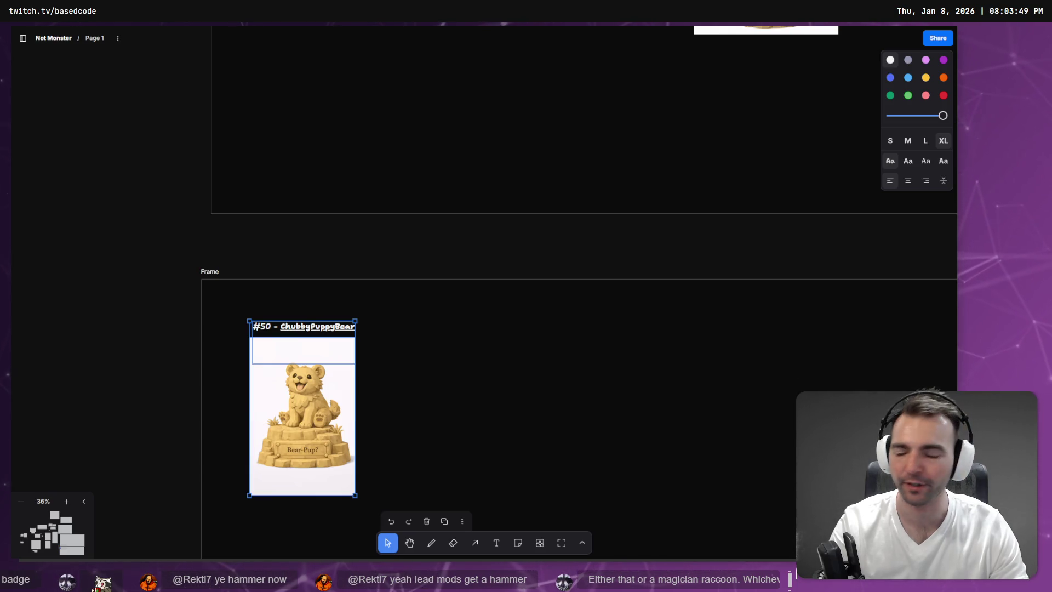
{"action": "left_click", "coordinate": [369, 427]}
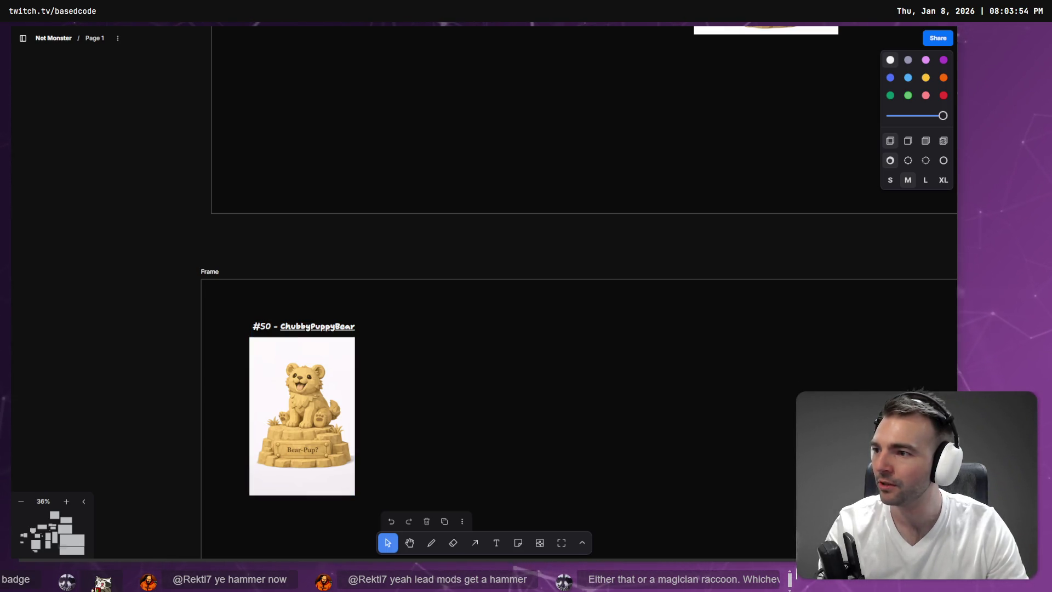
{"action": "left_click", "coordinate": [315, 413]}
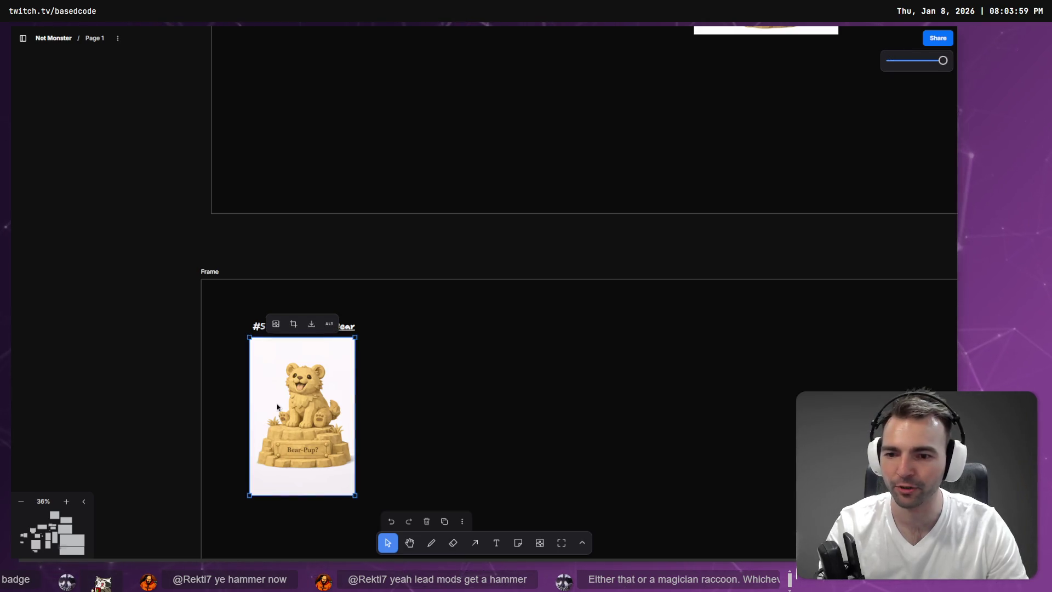
{"action": "key", "text": "Delete"}
- Add the magician raccoon note on two lines under the #50 - ChubbyPuppyBear title
{"action": "left_click", "coordinate": [305, 336]}
{"action": "double_click", "coordinate": [306, 331]}
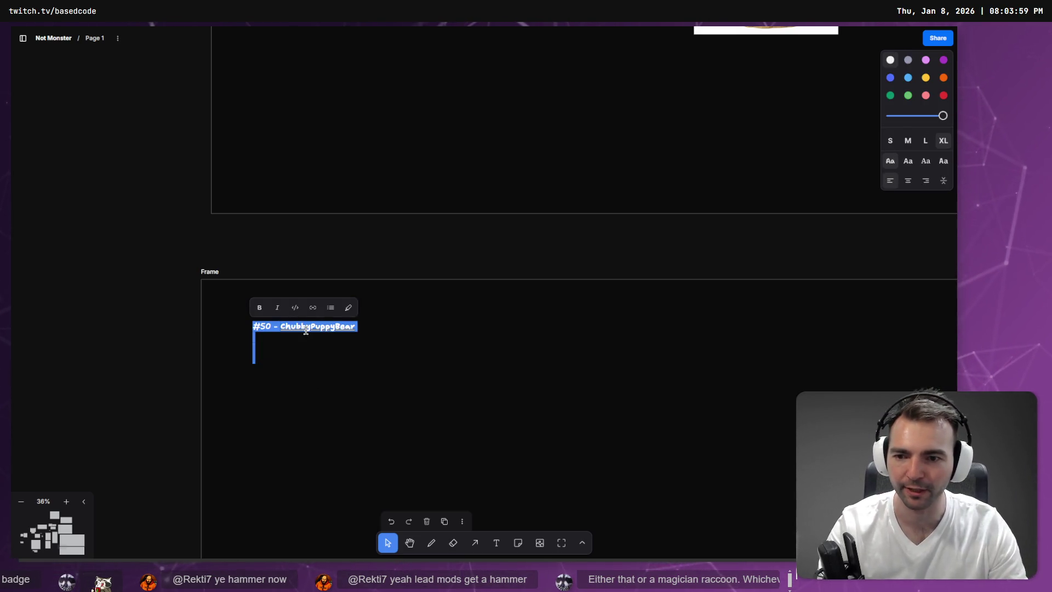
{"action": "key", "text": "Right"}
{"action": "type", "text": "Either that or a magician raccoon. Whichever you feel would fit the game better"}
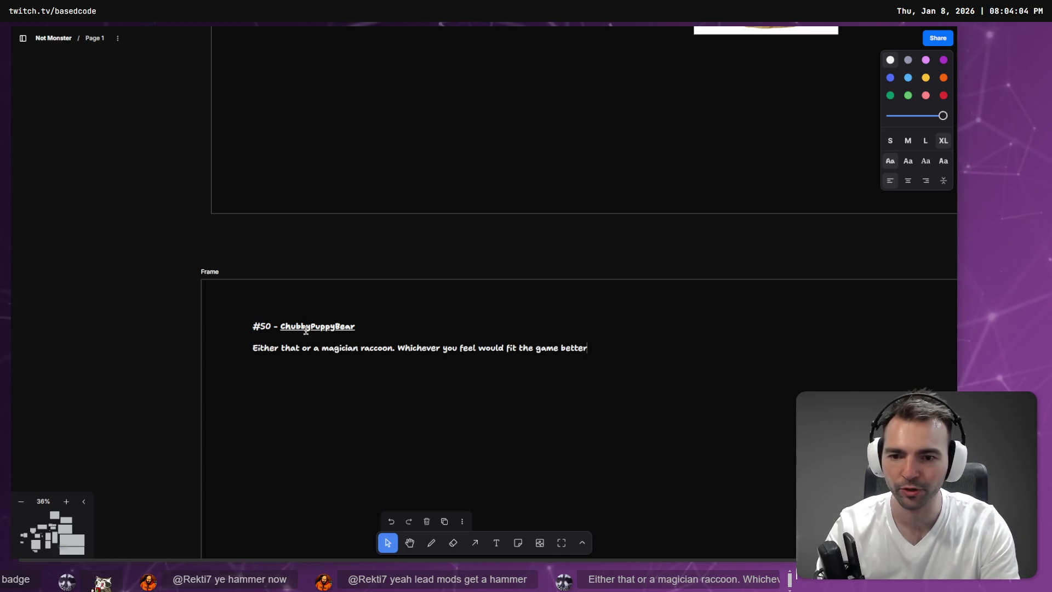
{"action": "left_click", "coordinate": [396, 347]}
{"action": "key", "text": "Return"}
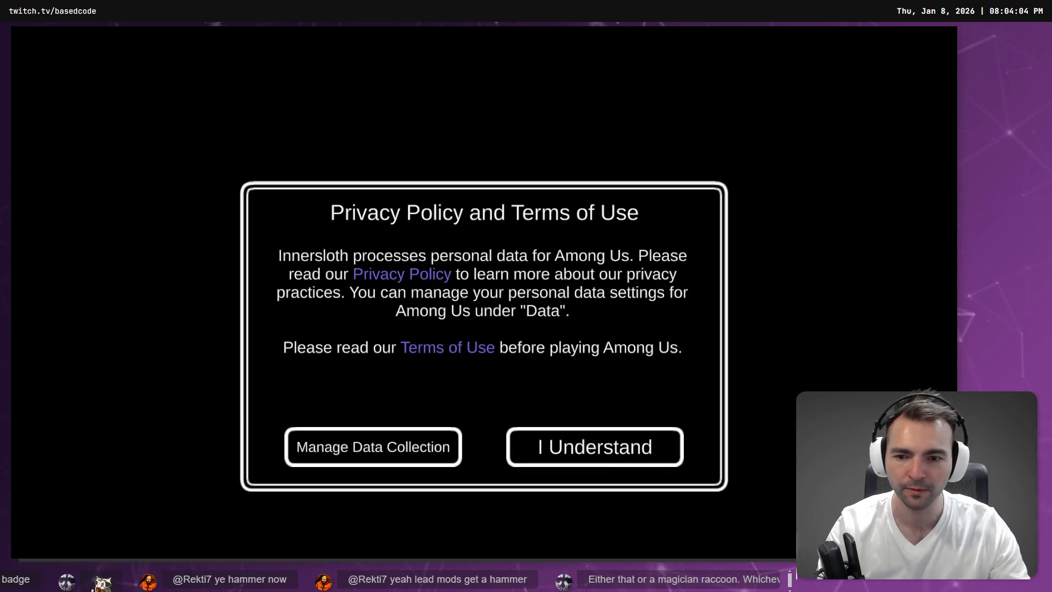
- Accept the privacy policy and terms, then enter the birth month and day for age verification
{"action": "left_click", "coordinate": [586, 448]}
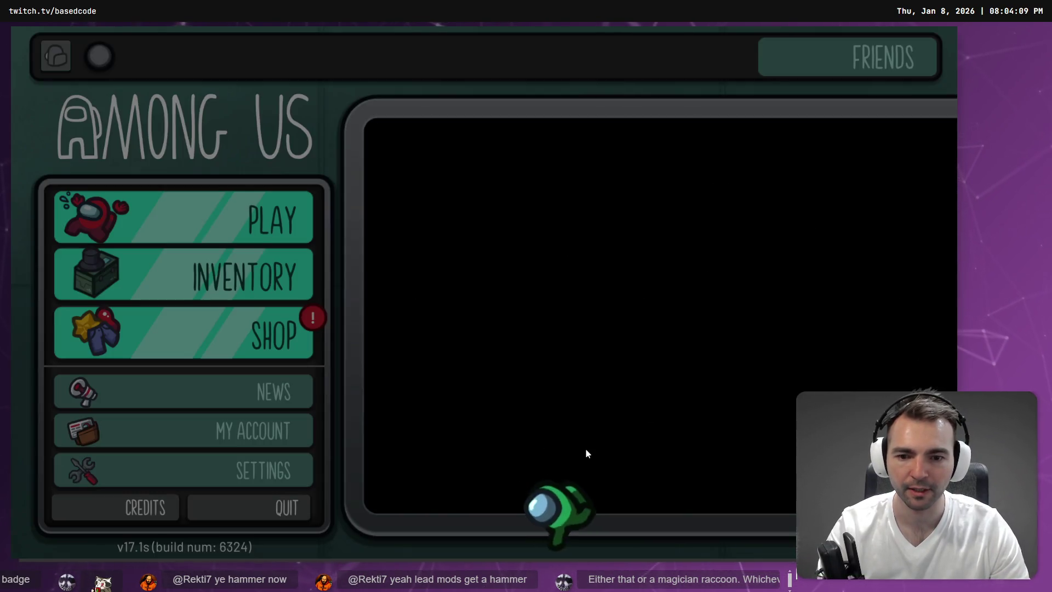
{"action": "left_click", "coordinate": [212, 218]}
{"action": "left_click", "coordinate": [324, 331]}
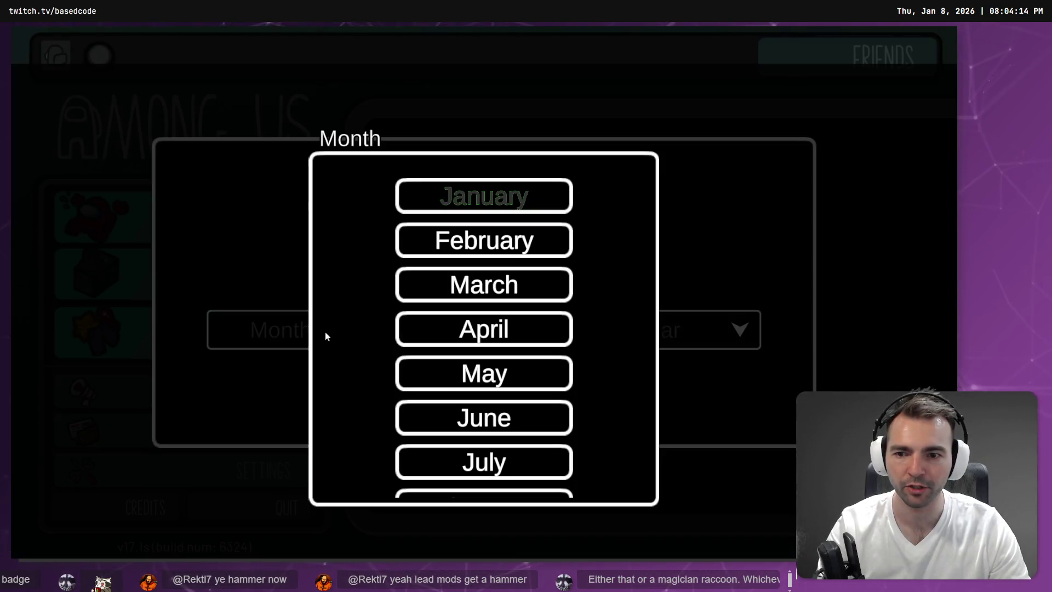
{"action": "scroll", "coordinate": [484, 397], "scroll_direction": "down", "scroll_amount": 2}
{"action": "left_click", "coordinate": [488, 396]}
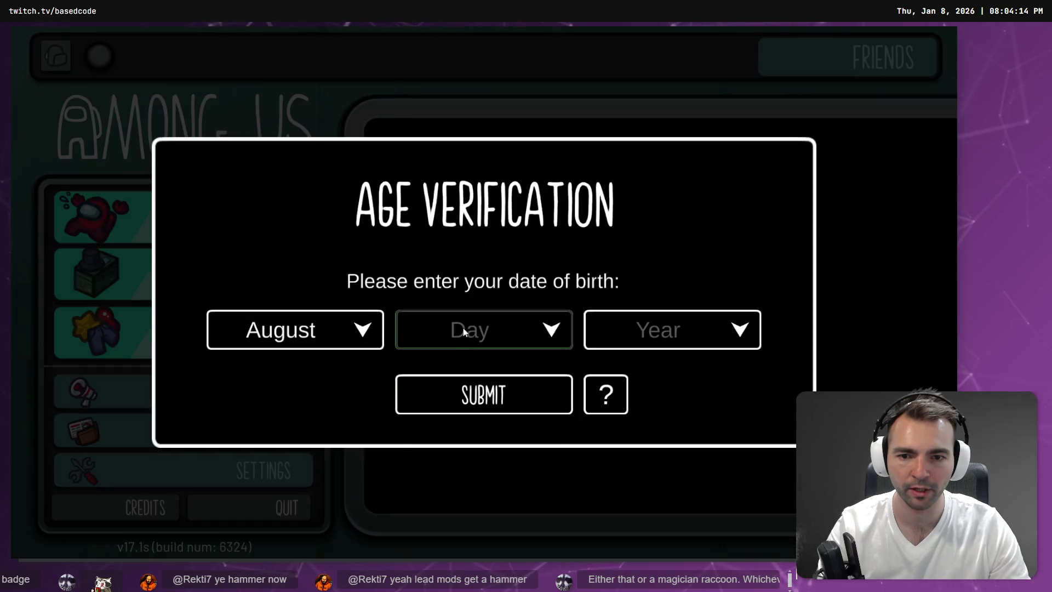
{"action": "left_click", "coordinate": [462, 328]}
{"action": "scroll", "coordinate": [484, 395], "scroll_direction": "down", "scroll_amount": 1}
{"action": "left_click", "coordinate": [487, 441]}
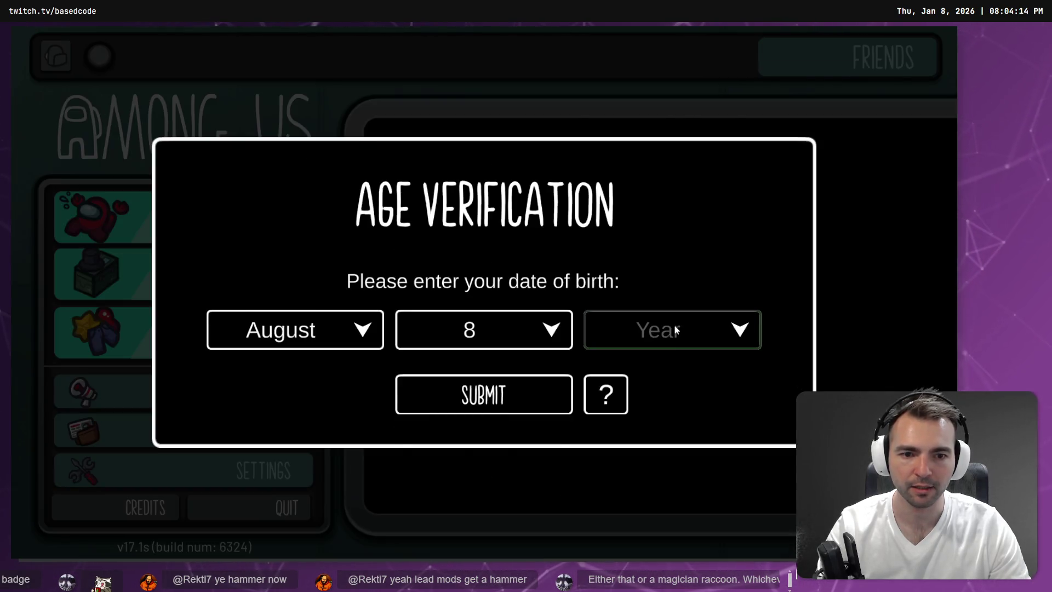
- Choose the birth year, confirm the birthdate, redeem the New Years 2026 gift and dismiss announcements
{"action": "left_click", "coordinate": [674, 328]}
{"action": "scroll", "coordinate": [525, 373], "scroll_direction": "down", "scroll_amount": 4}
{"action": "scroll", "coordinate": [527, 375], "scroll_direction": "down", "scroll_amount": 15}
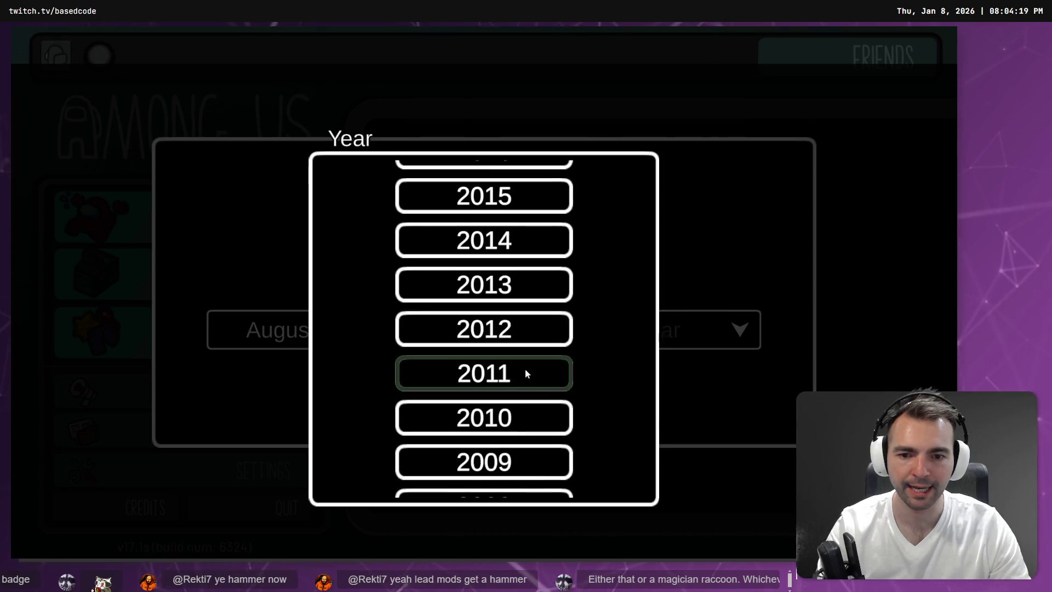
{"action": "scroll", "coordinate": [528, 373], "scroll_direction": "down", "scroll_amount": 4}
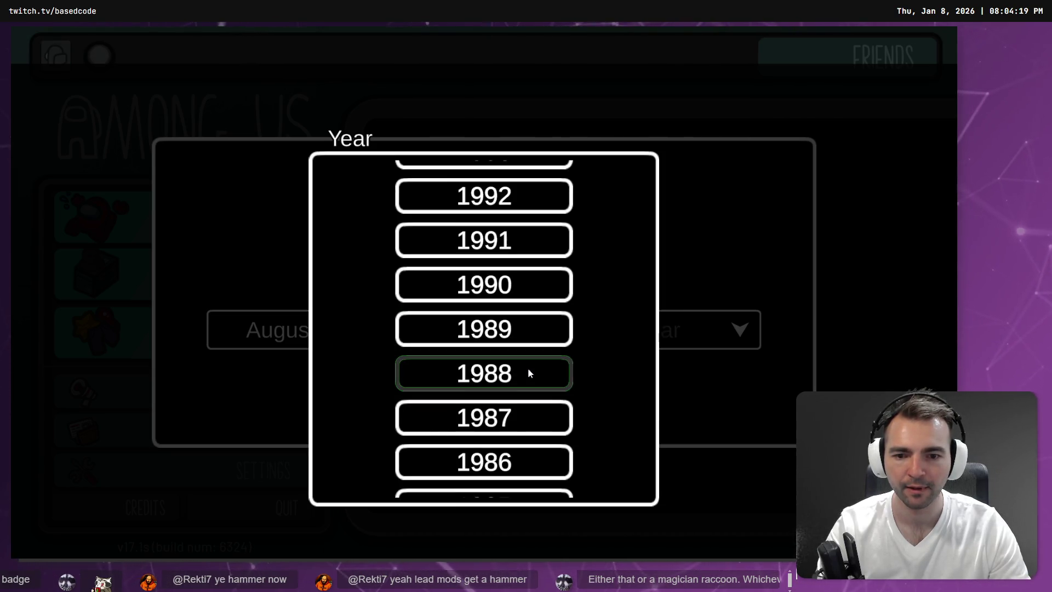
{"action": "scroll", "coordinate": [529, 372], "scroll_direction": "up", "scroll_amount": 2}
{"action": "left_click", "coordinate": [528, 373]}
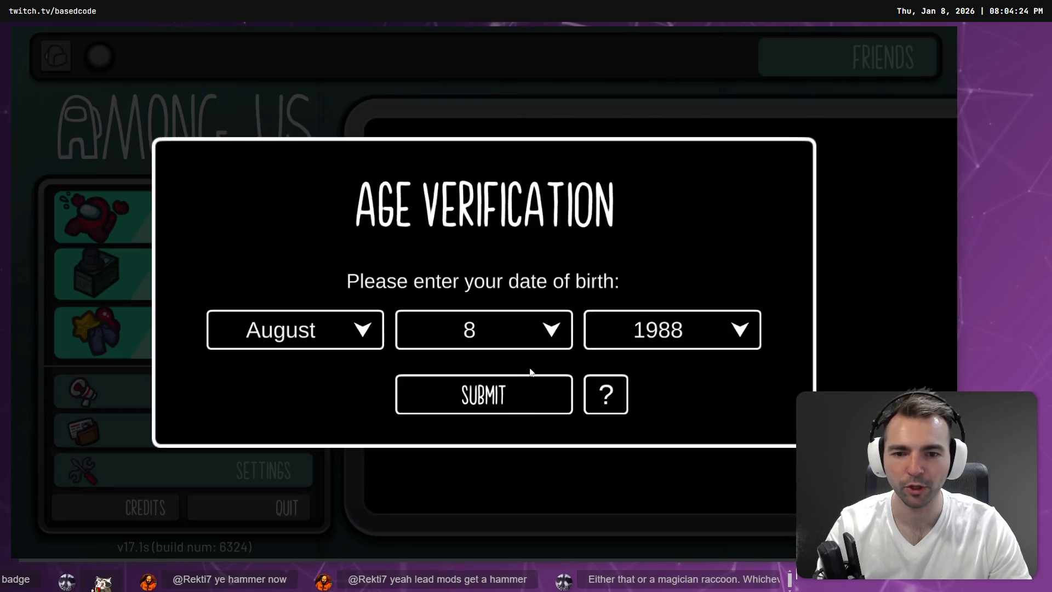
{"action": "left_click", "coordinate": [527, 388]}
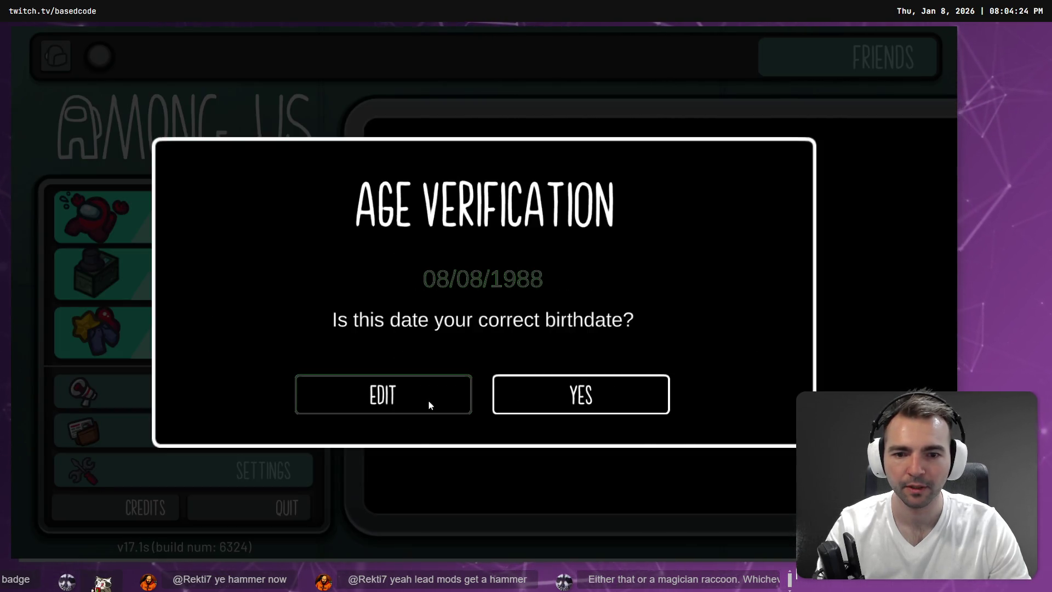
{"action": "left_click", "coordinate": [550, 397]}
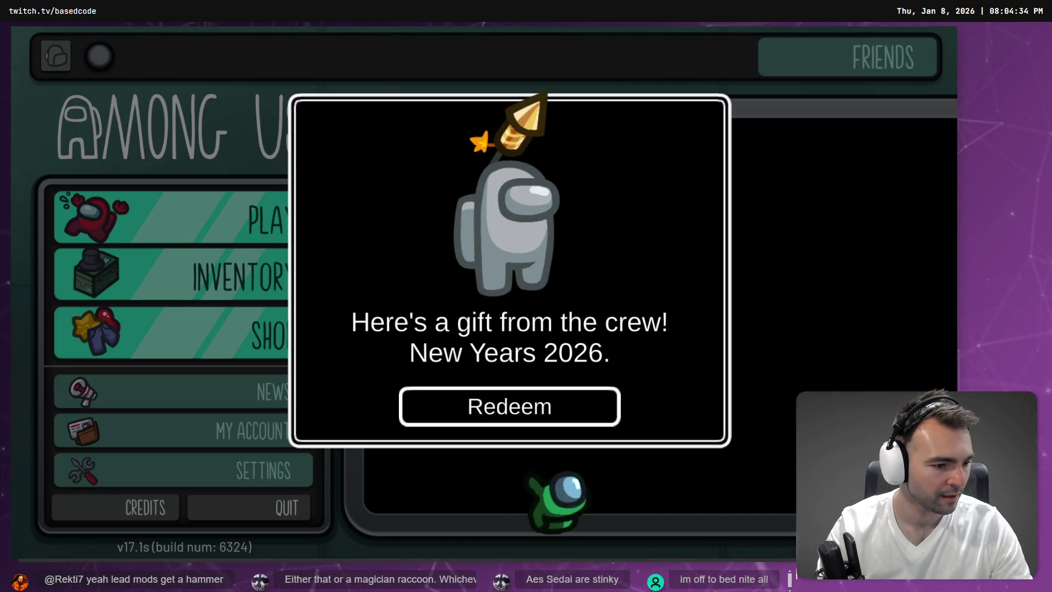
{"action": "left_click", "coordinate": [571, 409]}
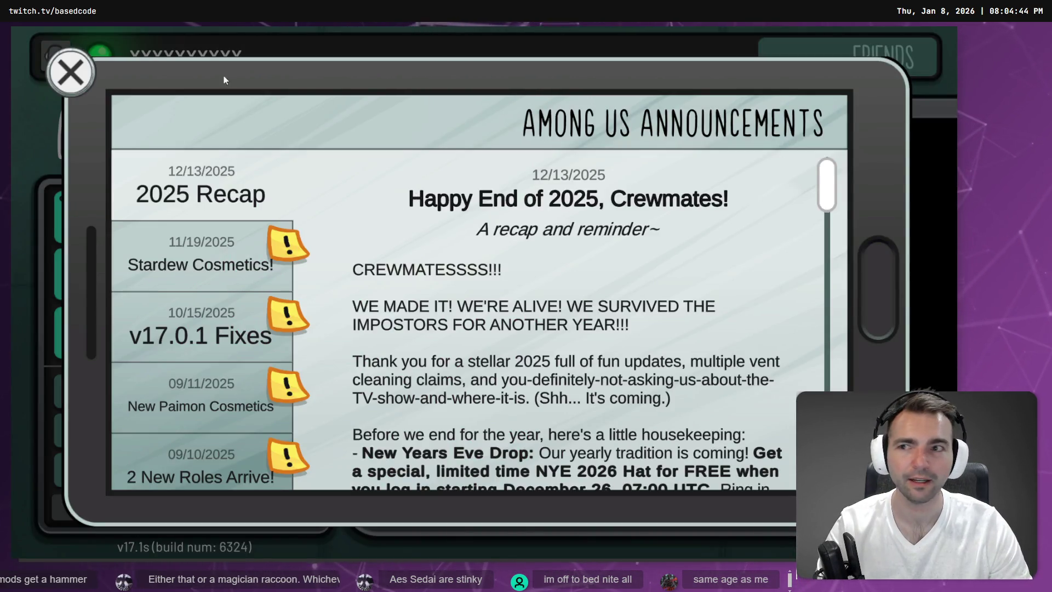
{"action": "left_click", "coordinate": [93, 69]}
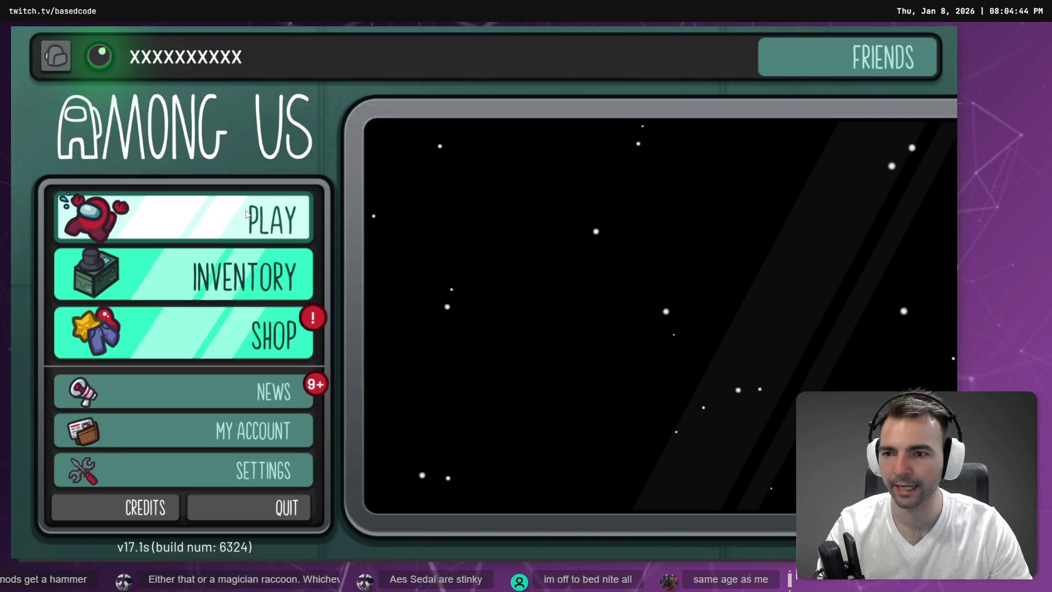
- Open the Play panel from the main menu to reveal the Local and Online modes
{"action": "left_click", "coordinate": [284, 230]}
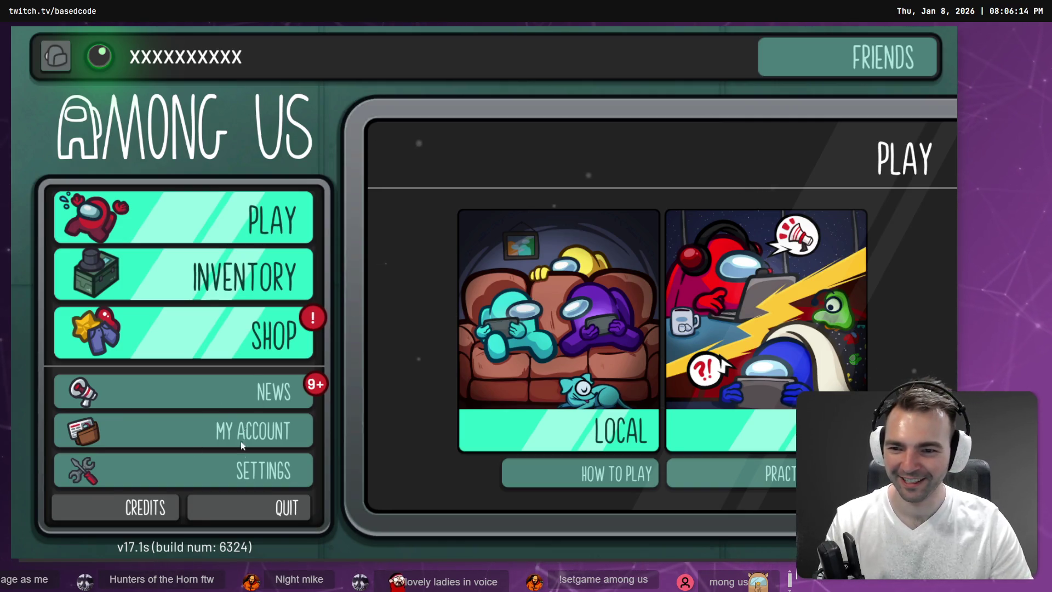
- Lower the music volume in settings, then choose Online play from the game modes
{"action": "left_click", "coordinate": [244, 469]}
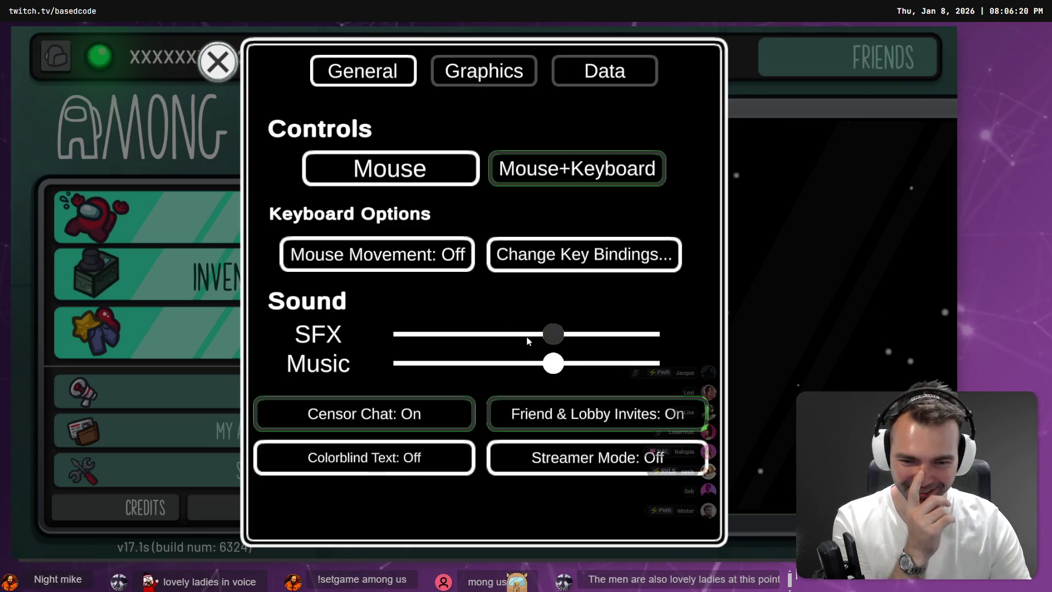
{"action": "mouse_move", "coordinate": [535, 366]}
{"action": "left_mouse_down"}
{"action": "mouse_move", "coordinate": [442, 366]}
{"action": "mouse_move", "coordinate": [474, 370]}
{"action": "left_mouse_up"}
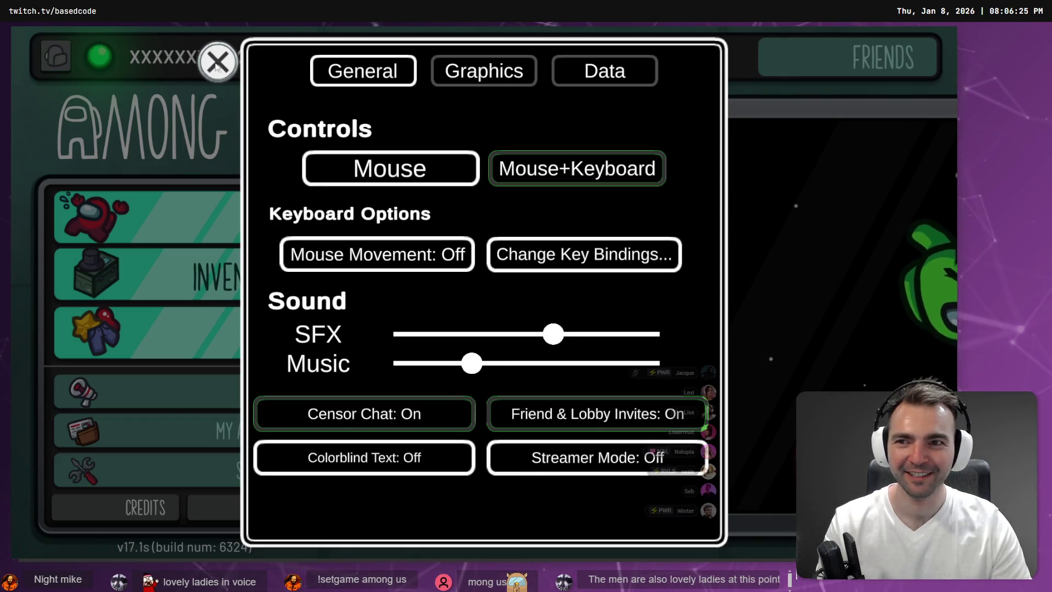
{"action": "key", "text": "Escape"}
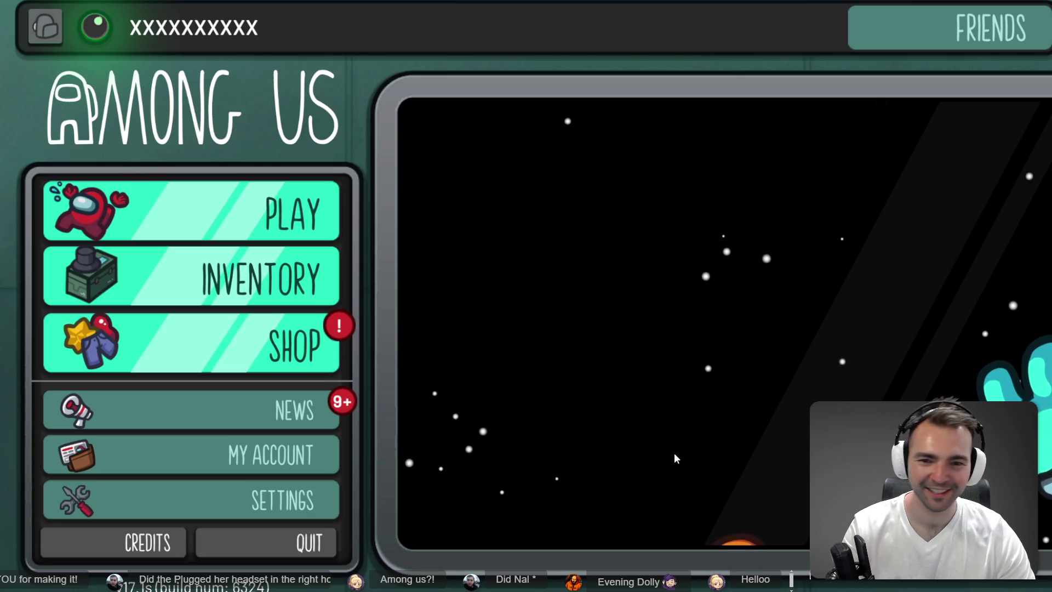
{"action": "left_click", "coordinate": [164, 213]}
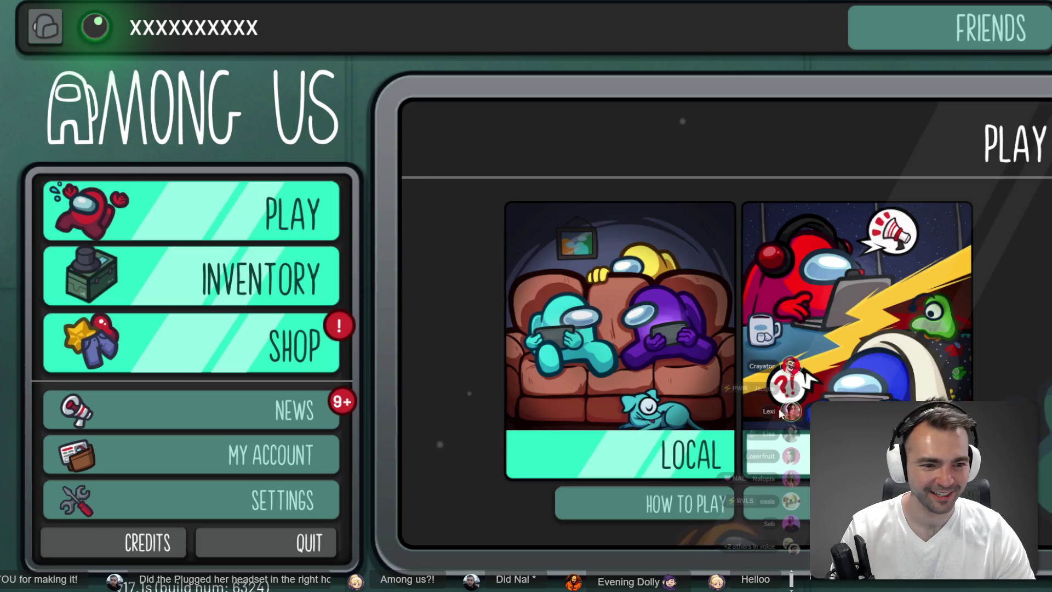
{"action": "left_click", "coordinate": [775, 455]}
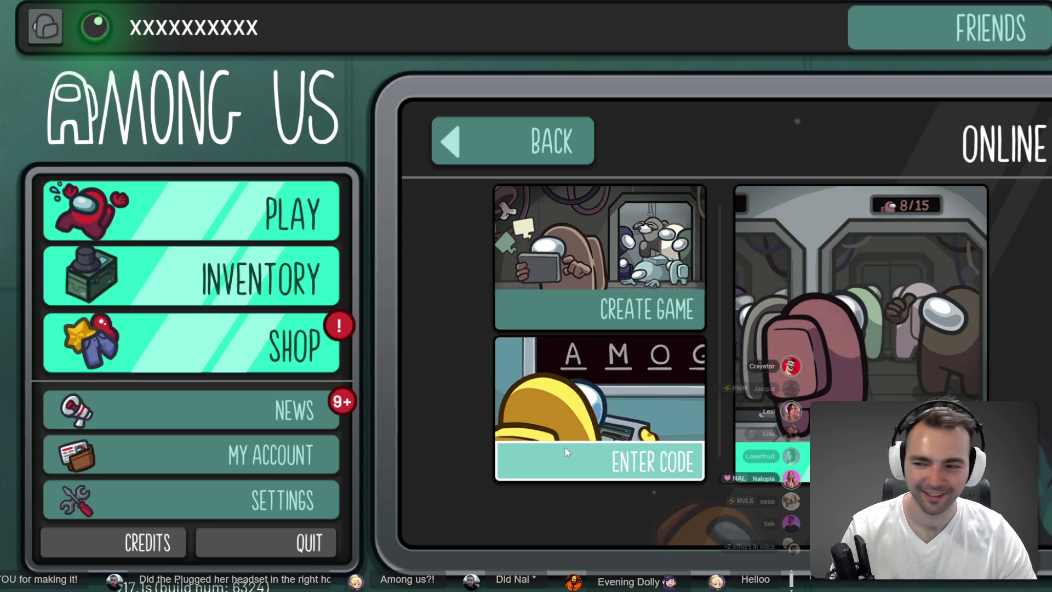
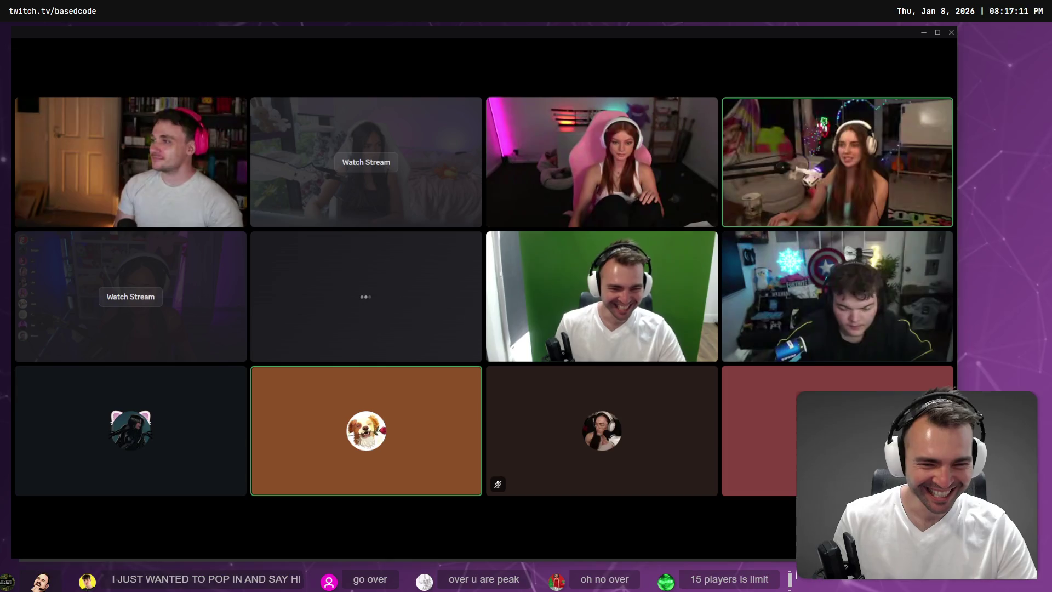
- Briefly focus Lisa's tile, then oasis's screen share, returning to the full grid each time
{"action": "mouse_move", "coordinate": [581, 449]}
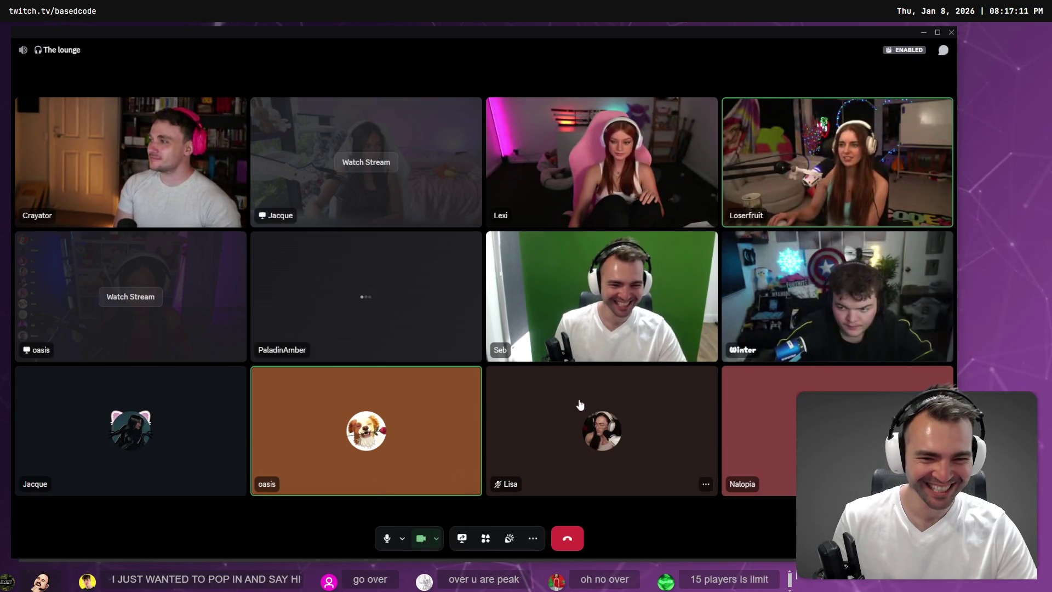
{"action": "left_click", "coordinate": [600, 438]}
{"action": "left_click", "coordinate": [502, 303]}
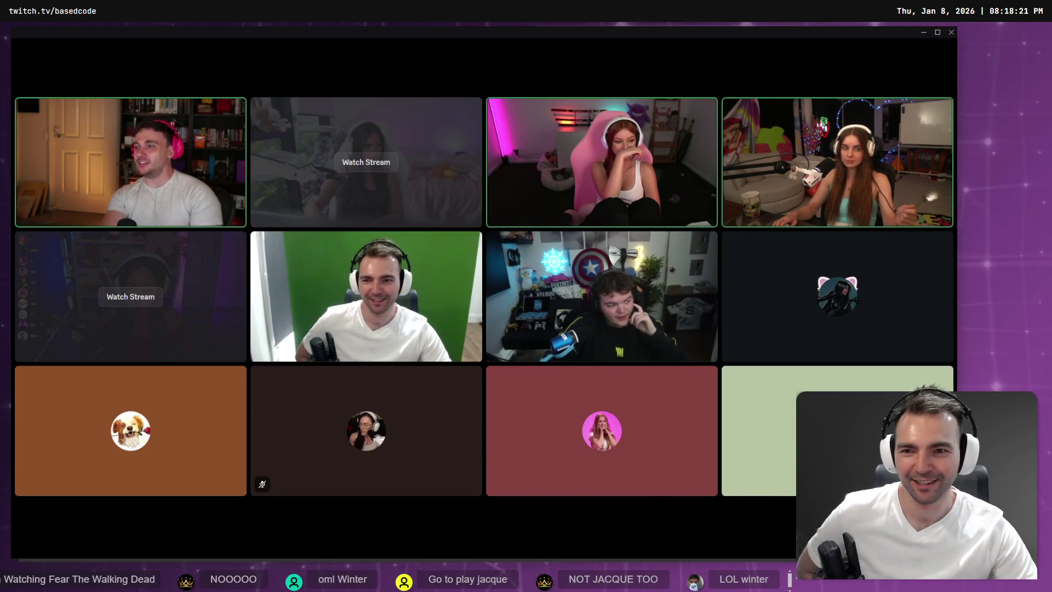
{"action": "mouse_move", "coordinate": [631, 316]}
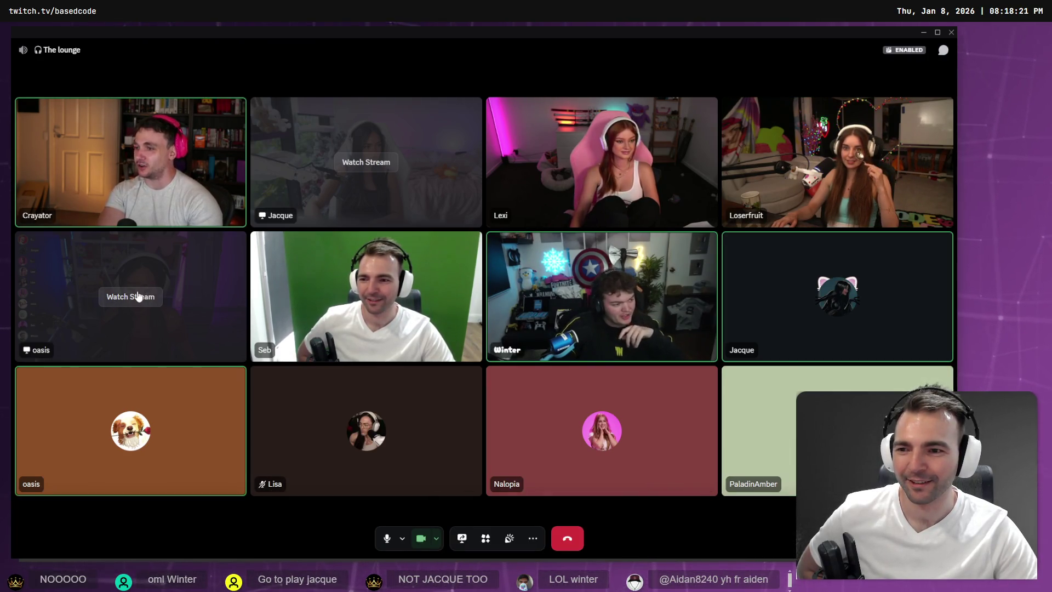
{"action": "left_click", "coordinate": [140, 295]}
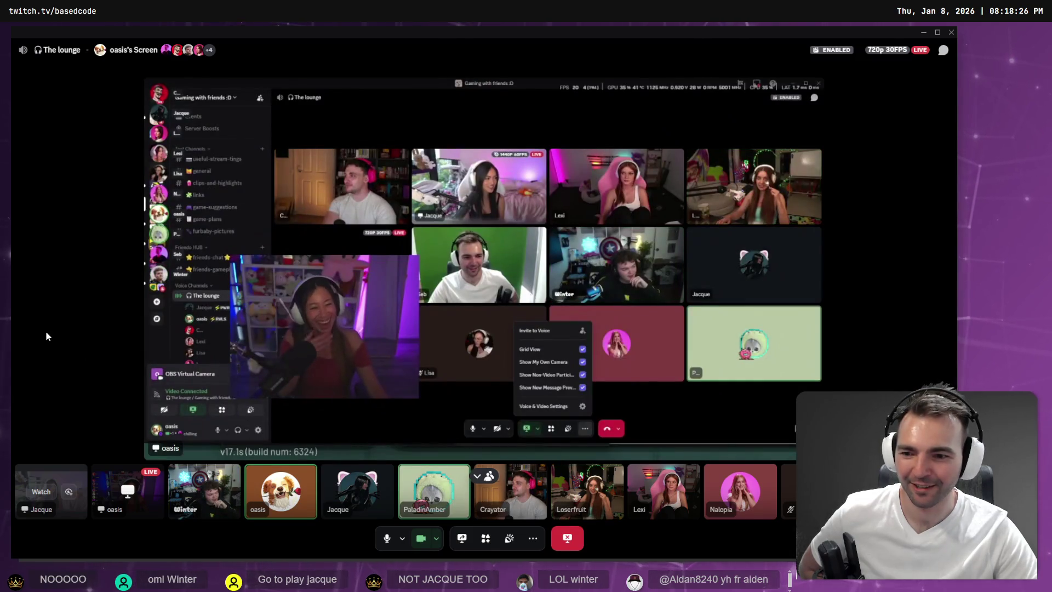
{"action": "left_click", "coordinate": [459, 326]}
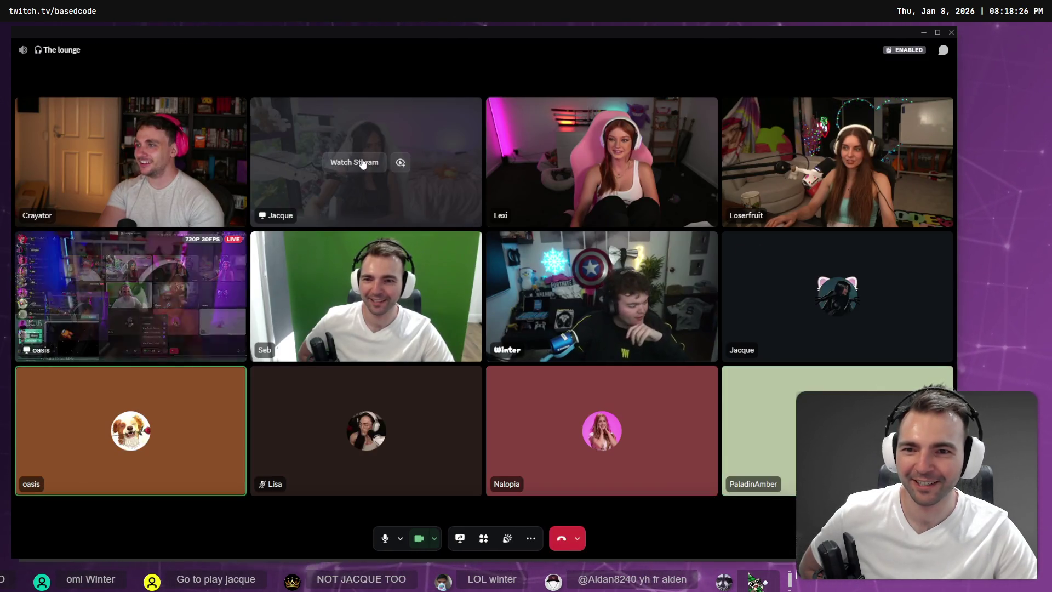
- Start watching Jacque's stream from the grid, then focus oasis's screen share
{"action": "left_click", "coordinate": [356, 167]}
{"action": "left_click", "coordinate": [422, 328]}
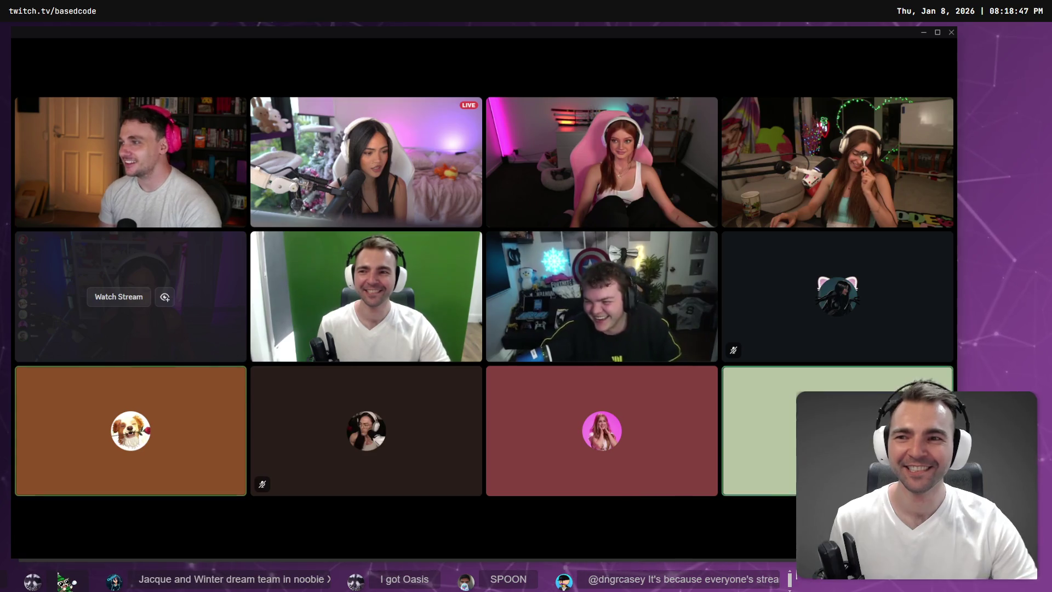
{"action": "mouse_move", "coordinate": [629, 419]}
{"action": "left_click", "coordinate": [119, 296]}
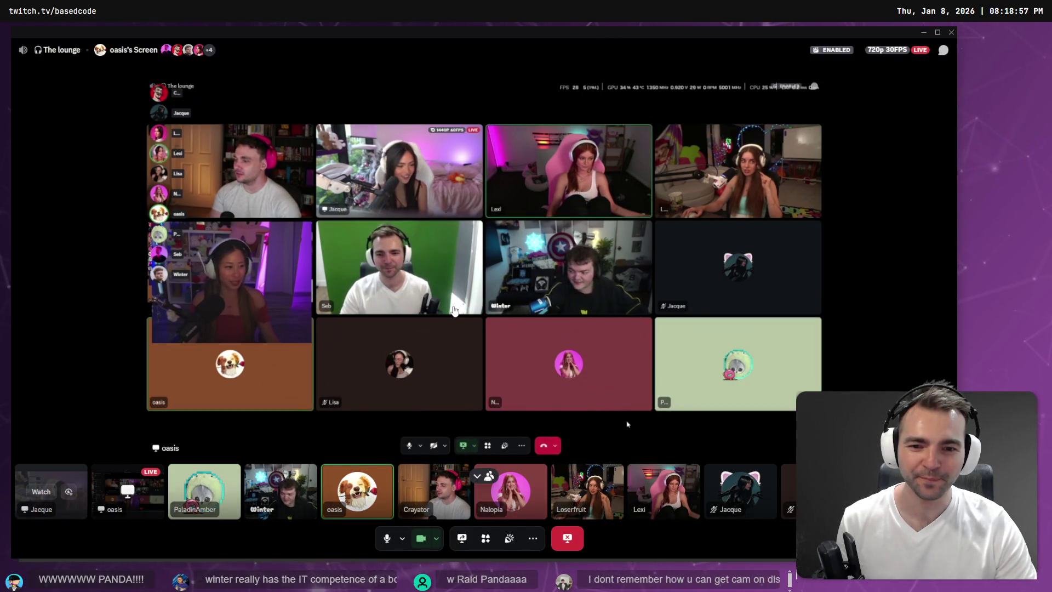
- Exit oasis's focused screen share to see all lounge participants, including the new Elgato camera
{"action": "left_click", "coordinate": [350, 339]}
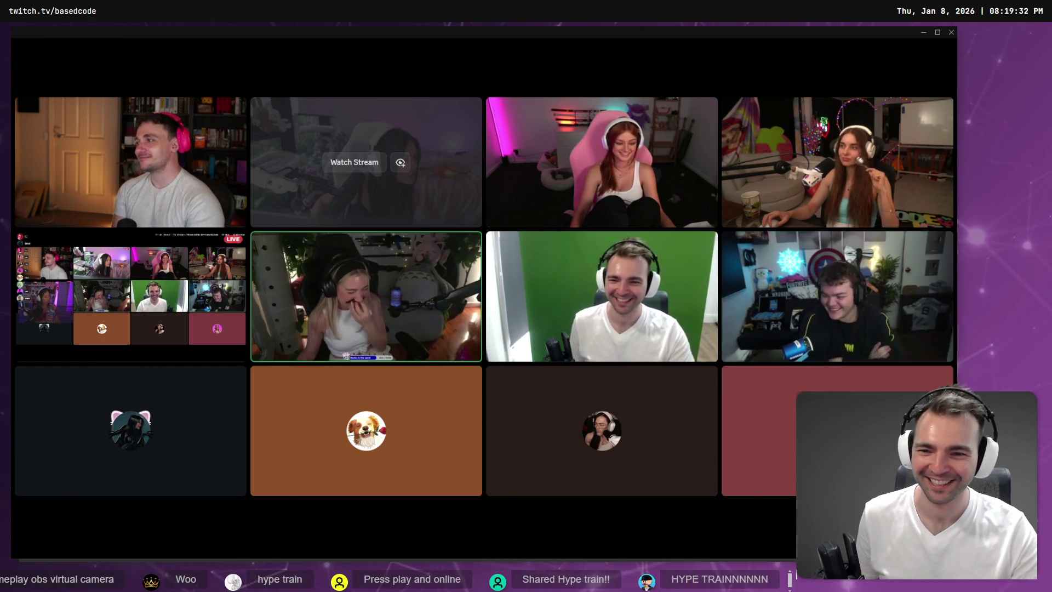
{"action": "mouse_move", "coordinate": [344, 283]}
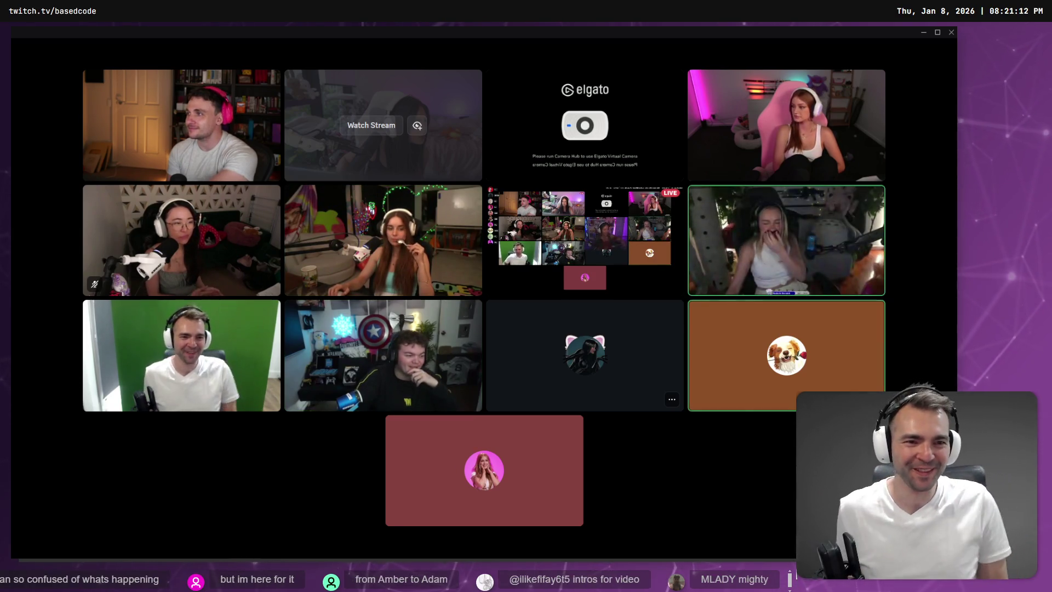
{"action": "mouse_move", "coordinate": [643, 386]}
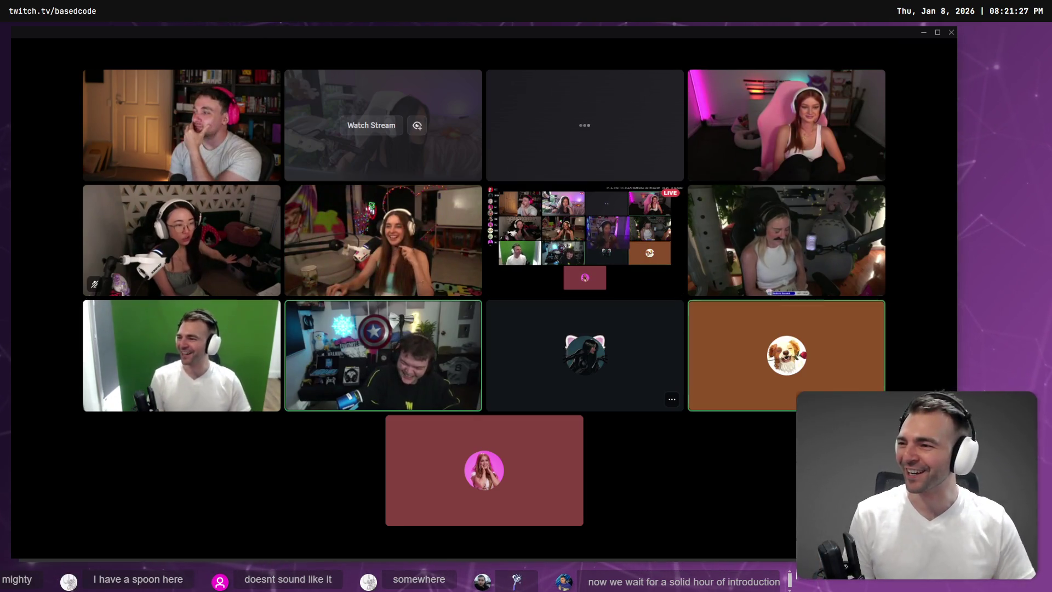
{"action": "mouse_move", "coordinate": [652, 356]}
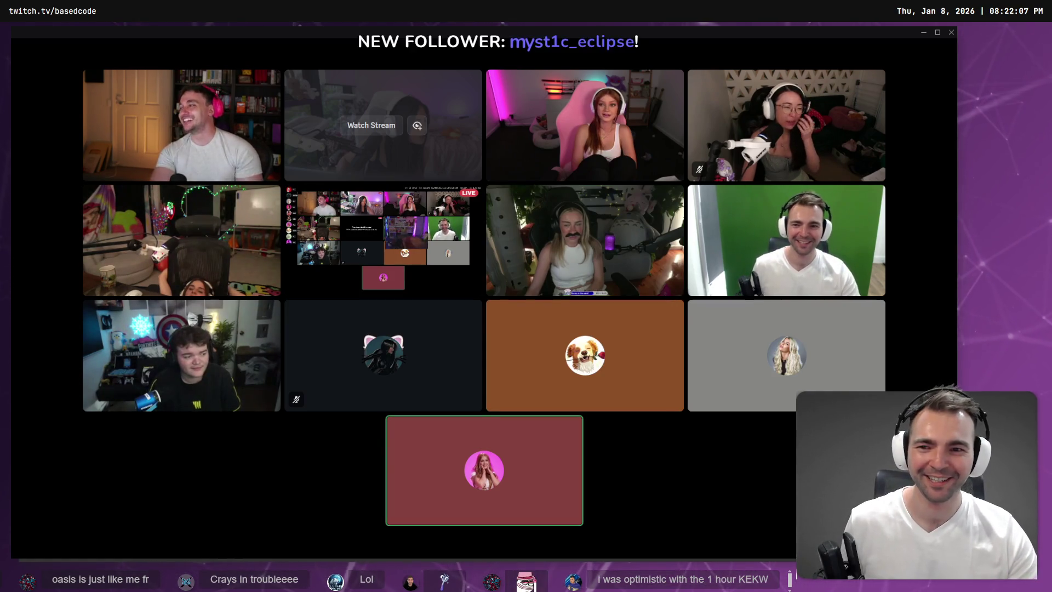
{"action": "mouse_move", "coordinate": [39, 488]}
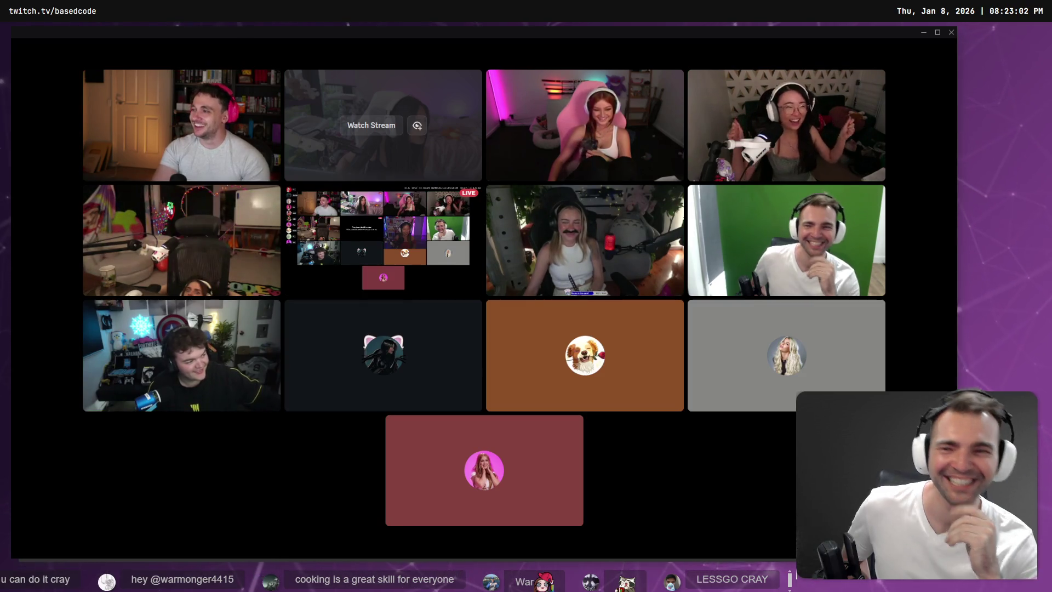
{"action": "mouse_move", "coordinate": [38, 497]}
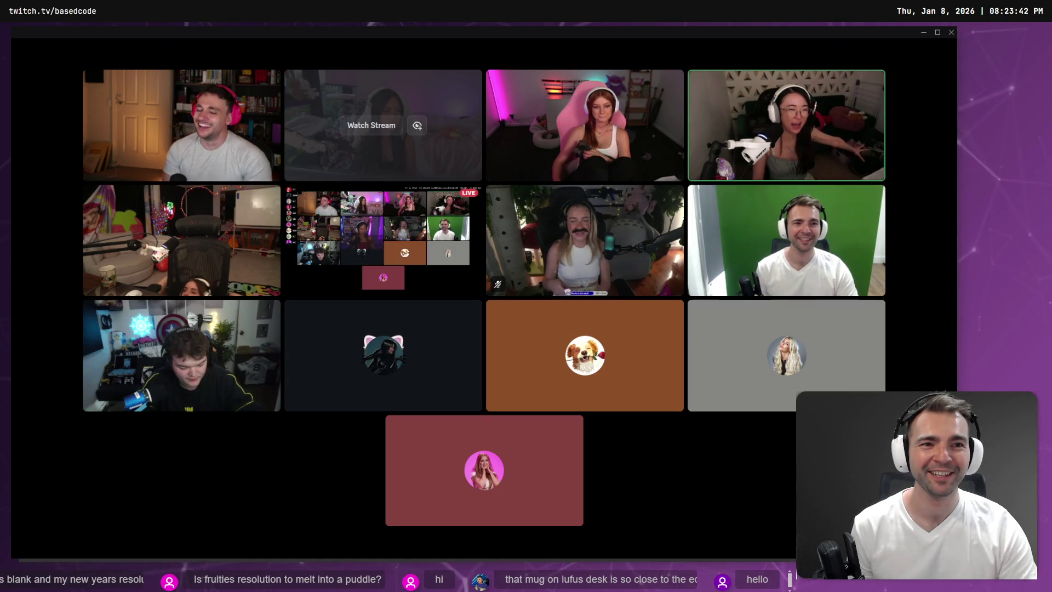
{"action": "mouse_move", "coordinate": [204, 510]}
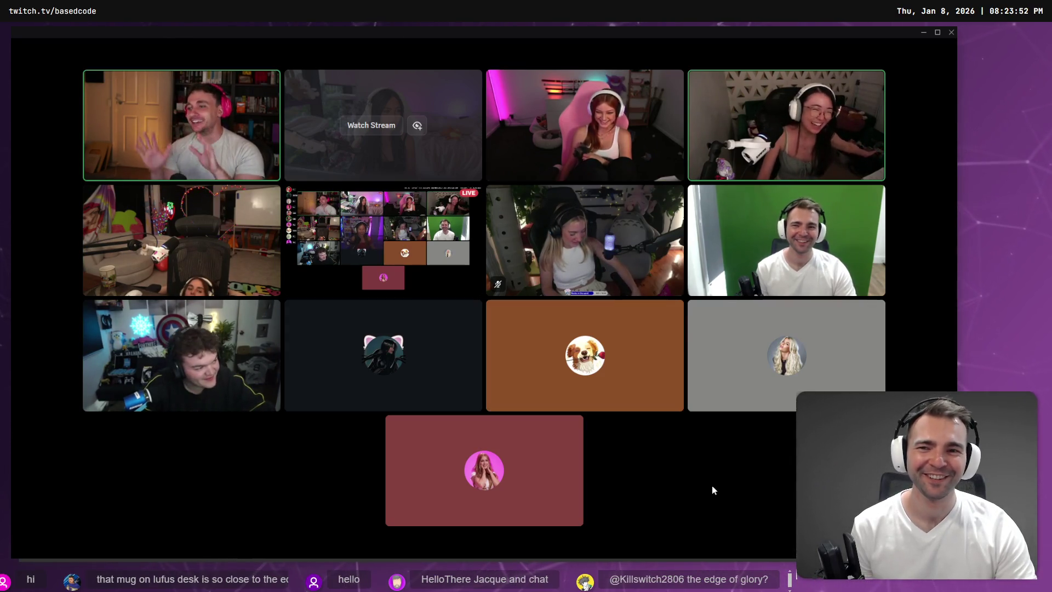
{"action": "mouse_move", "coordinate": [706, 479]}
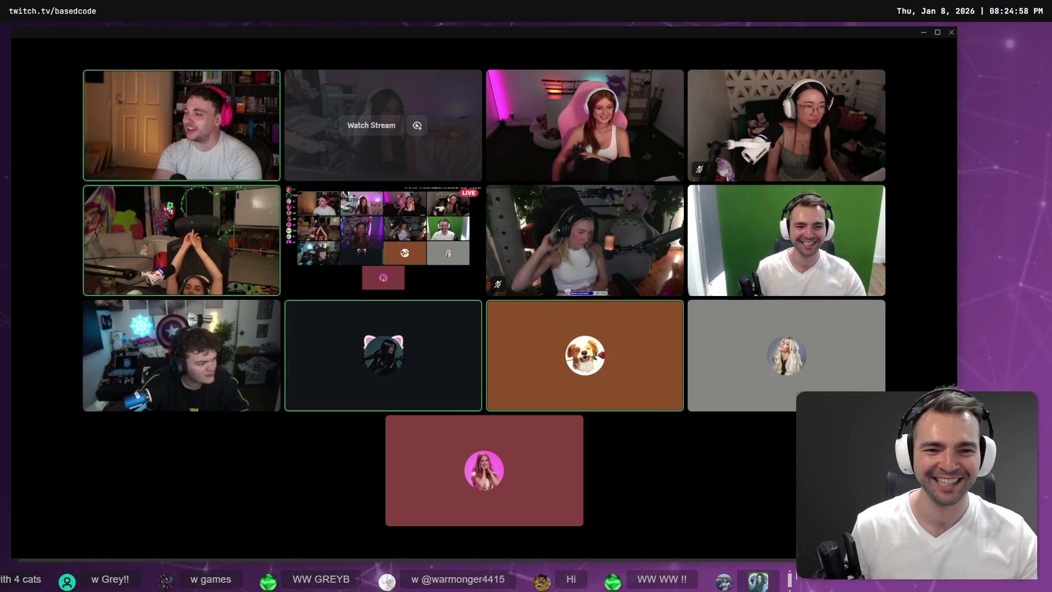
- In Among Us settings, drag the Music volume slider down to zero
{"action": "mouse_move", "coordinate": [569, 503]}
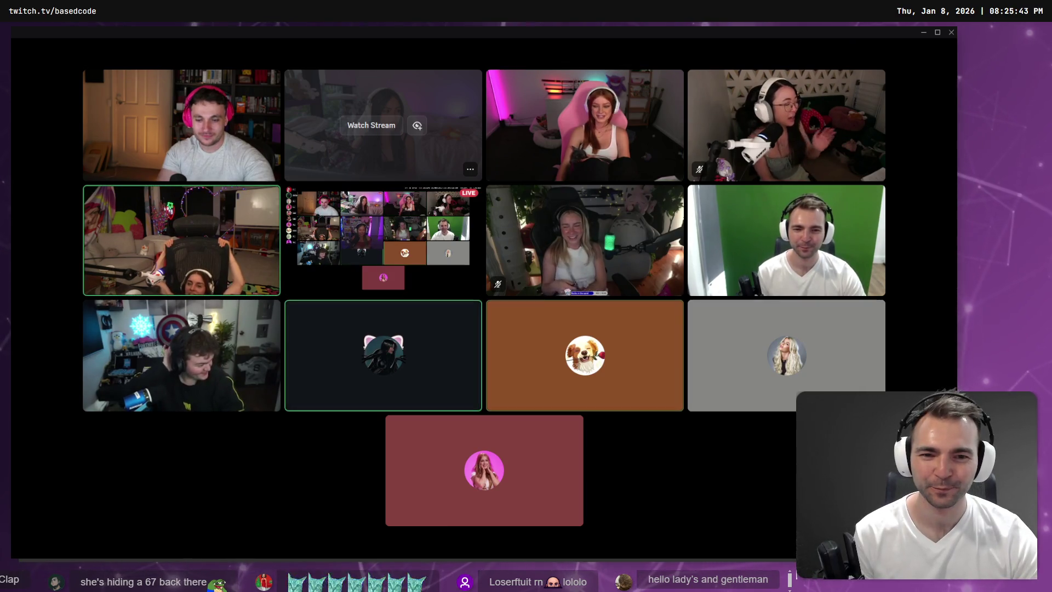
{"action": "mouse_move", "coordinate": [391, 158]}
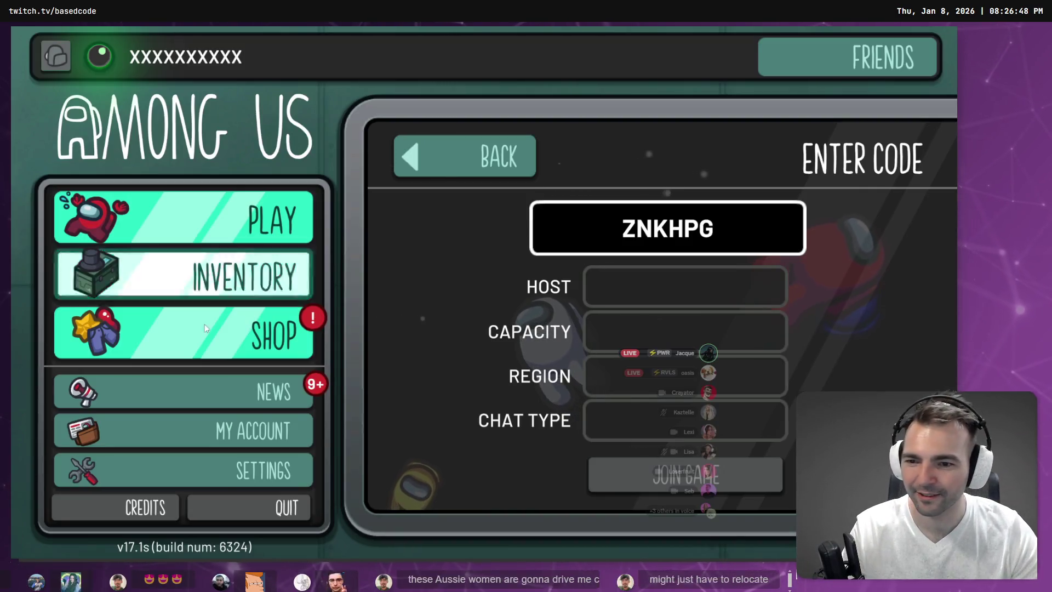
{"action": "left_click", "coordinate": [263, 470]}
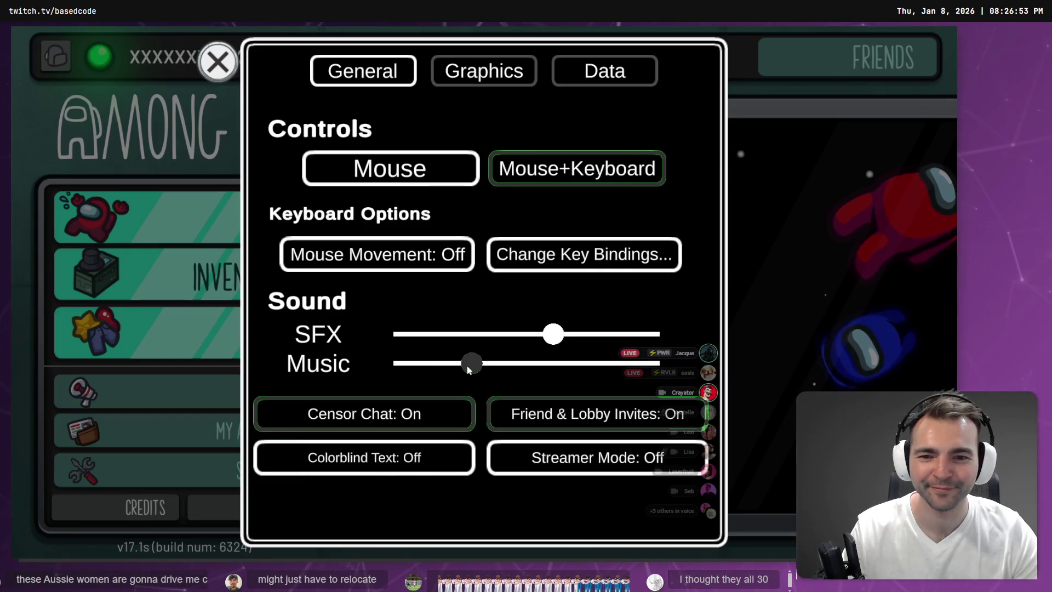
{"action": "left_click_drag", "start_coordinate": [460, 369], "coordinate": [356, 369]}
- Close the Among Us settings and switch to the Discord call in The lounge
{"action": "left_click", "coordinate": [791, 166]}
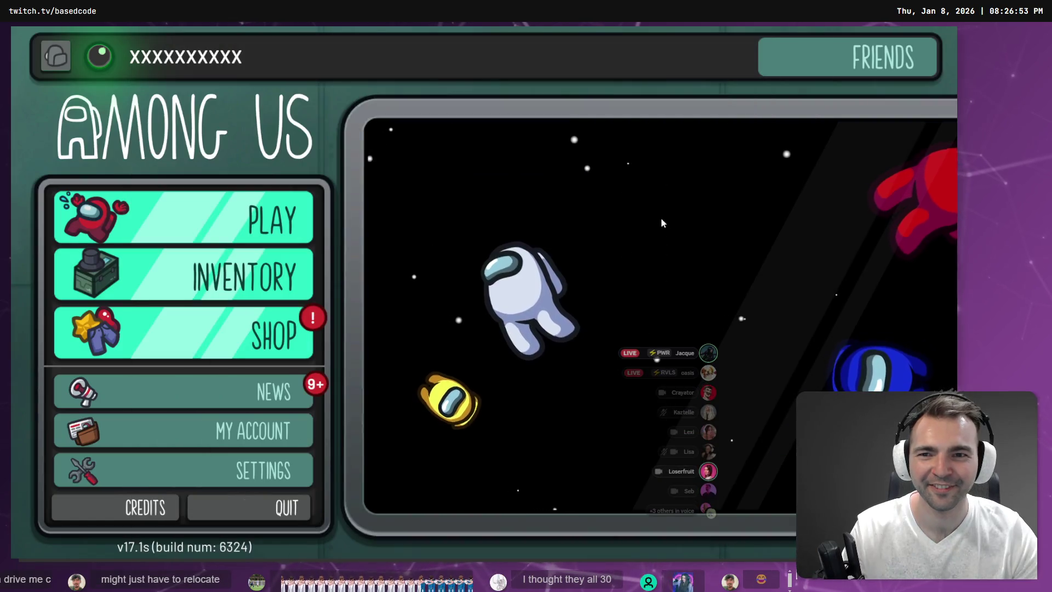
{"action": "key", "text": "alt+Tab"}
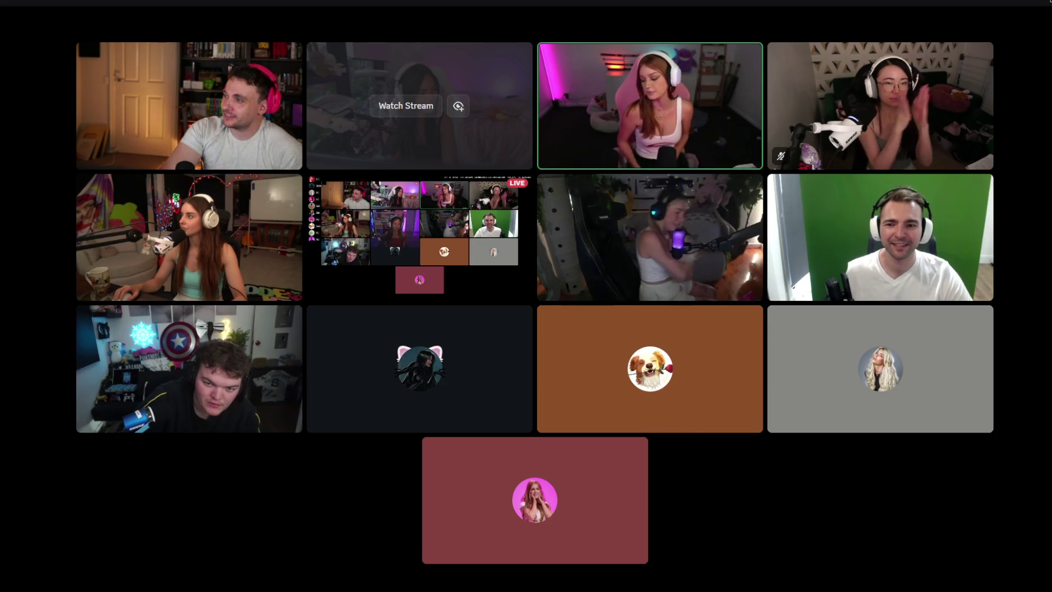
{"action": "mouse_move", "coordinate": [1010, 589]}
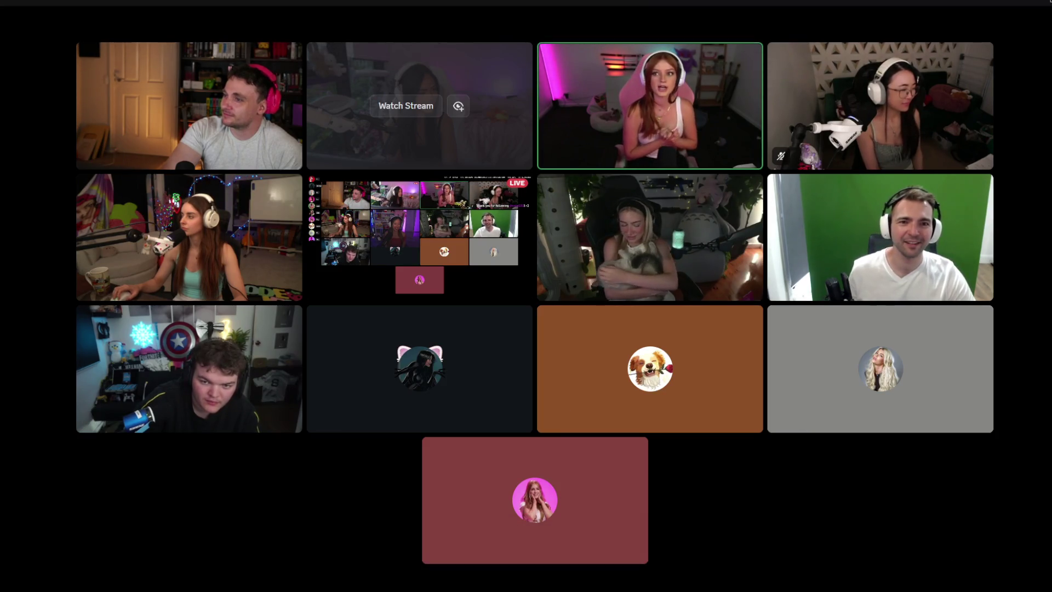
{"action": "mouse_move", "coordinate": [940, 570]}
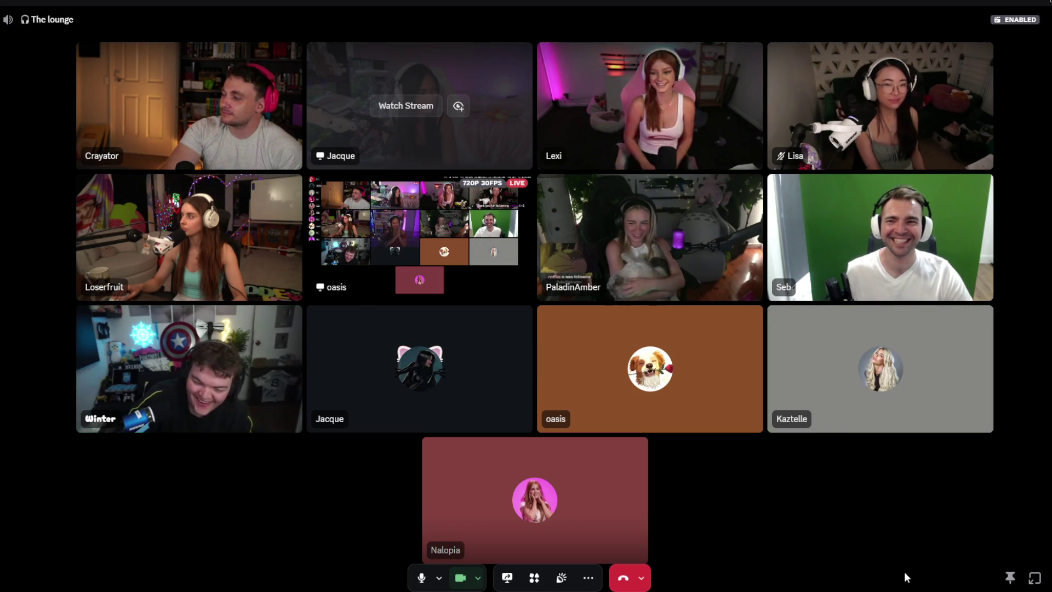
{"action": "mouse_move", "coordinate": [904, 576]}
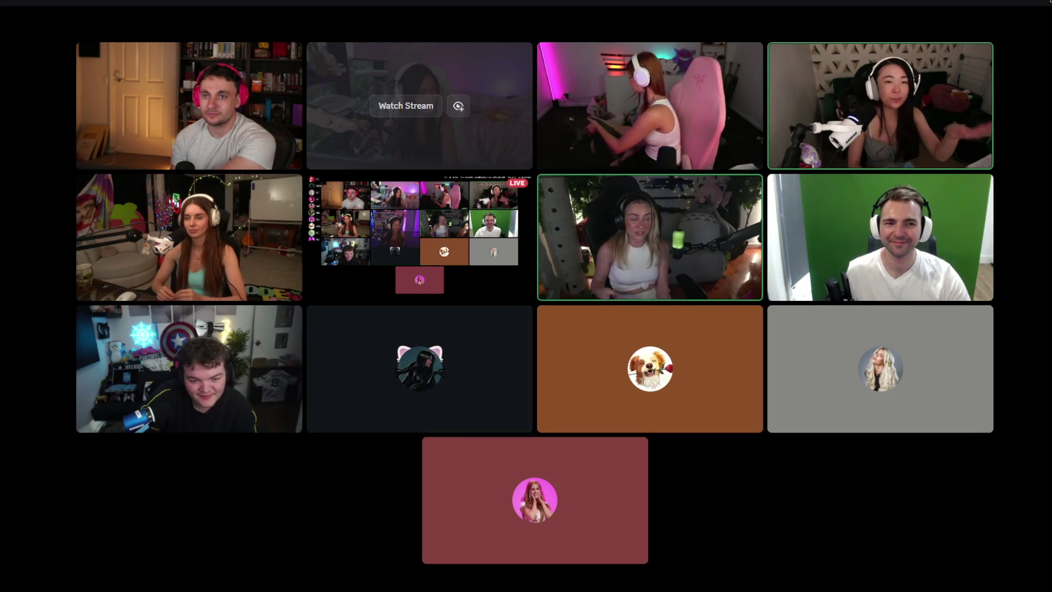
{"action": "mouse_move", "coordinate": [814, 469]}
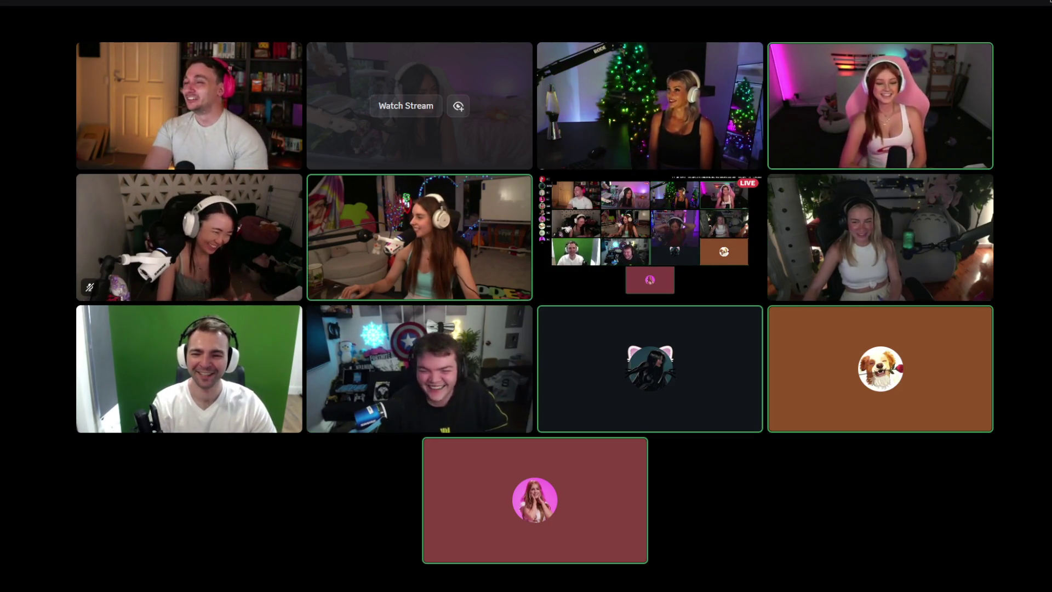
{"action": "mouse_move", "coordinate": [976, 582]}
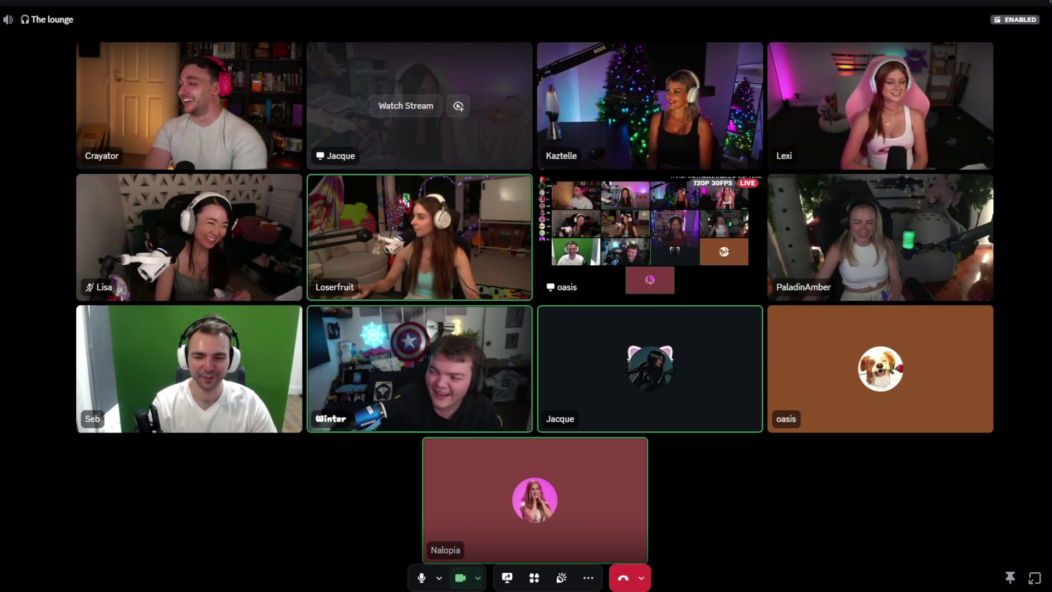